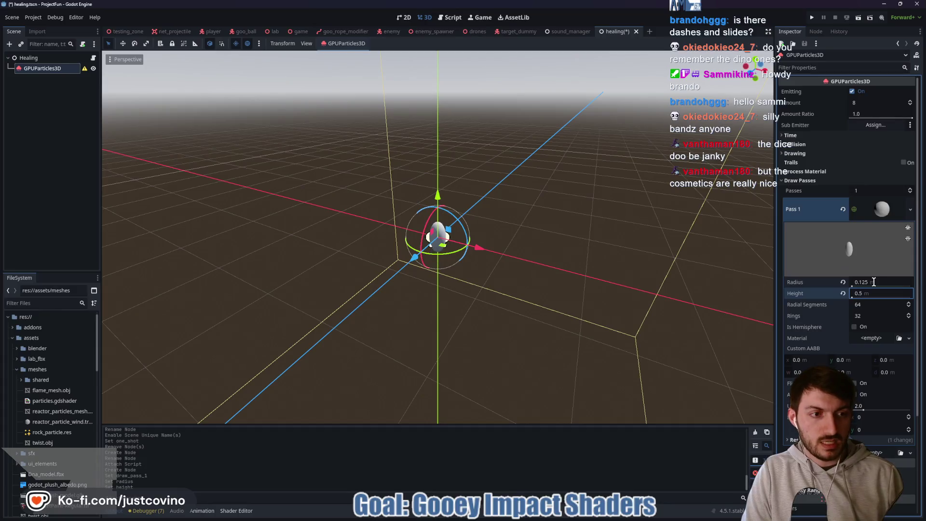
- Set the particle sphere's height to 0.25 and quick-load the green_goo.tres material onto it
click(880, 293)
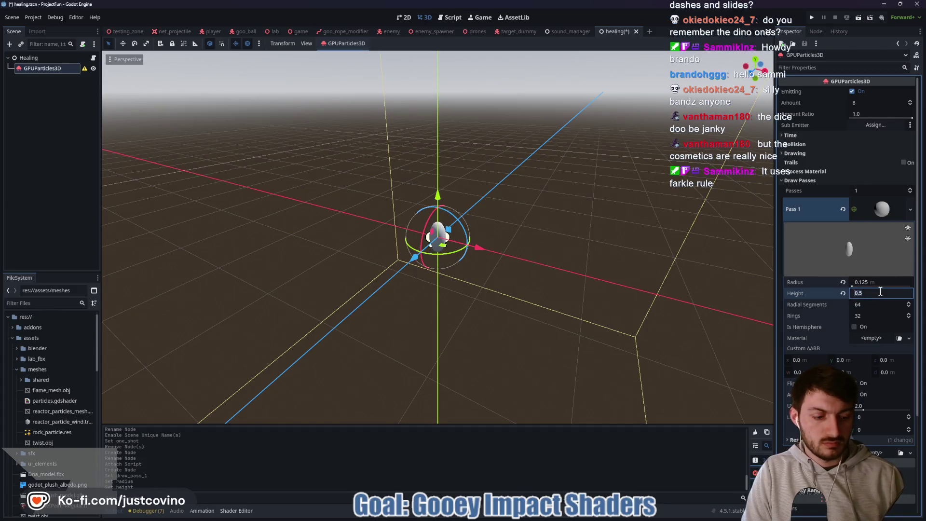
scroll(515, 263, up, 2)
click(871, 339)
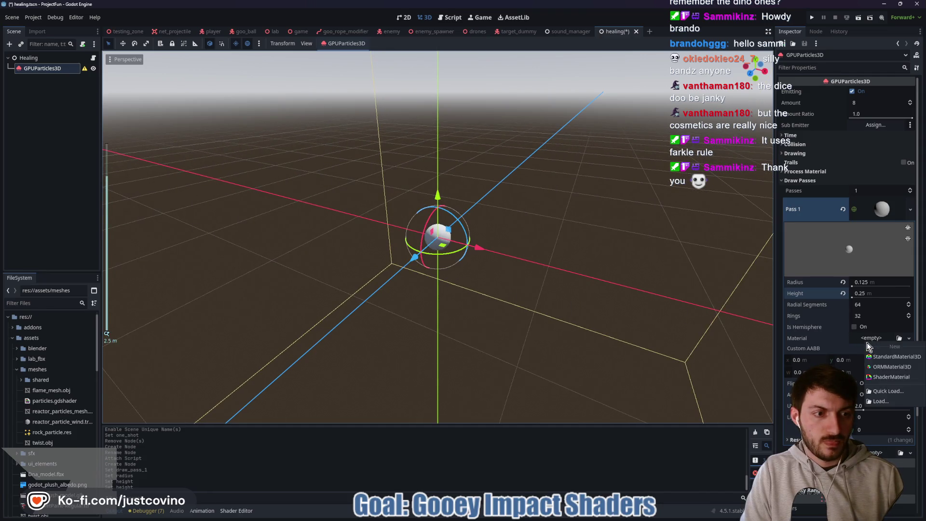
click(889, 391)
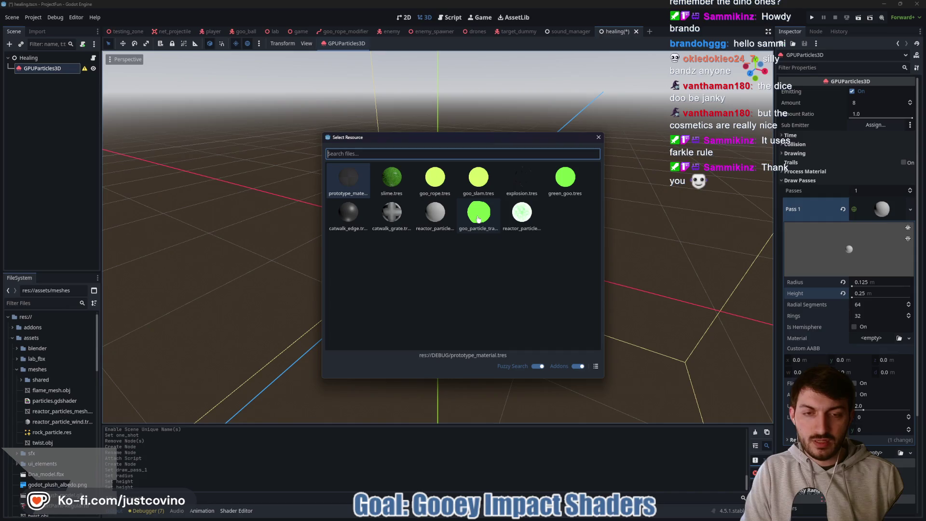
click(573, 181)
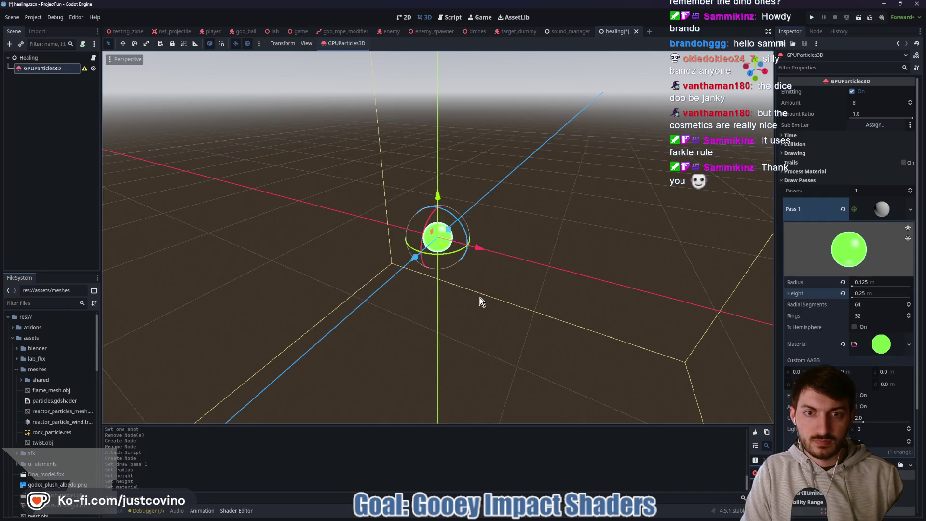
click(876, 349)
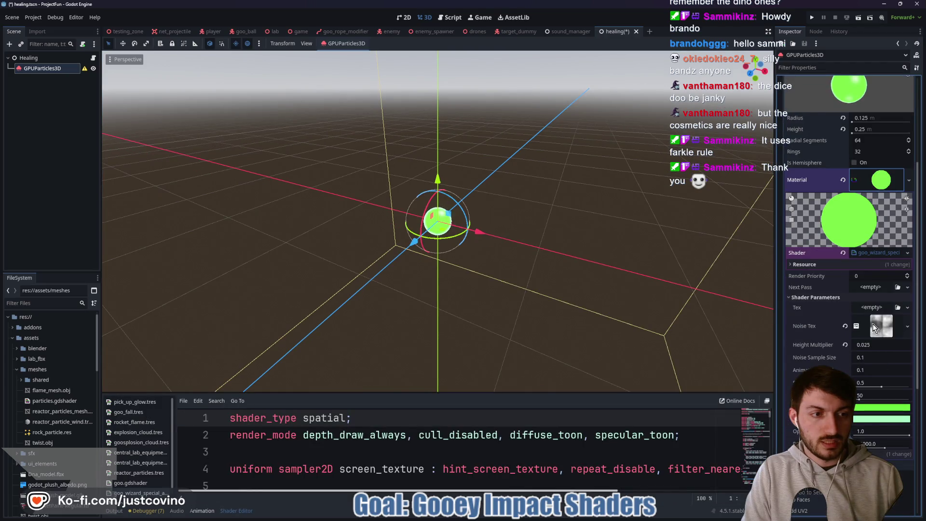
- Make the green_goo material's shader unique
scroll(873, 324, down, 3)
scroll(483, 306, up, 4)
mouse_move(465, 314)
mouse_down()
mouse_move(508, 291)
mouse_move(686, 288)
mouse_up()
right_click(874, 149)
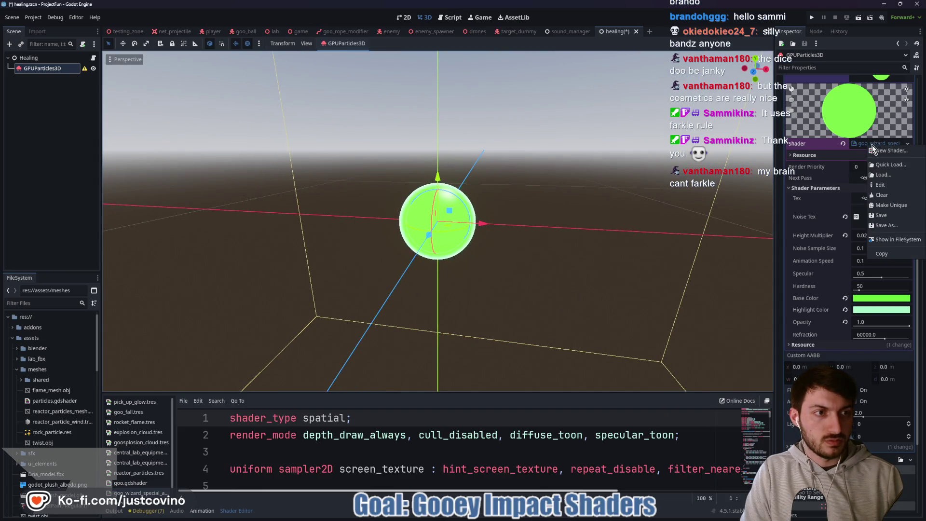
click(892, 205)
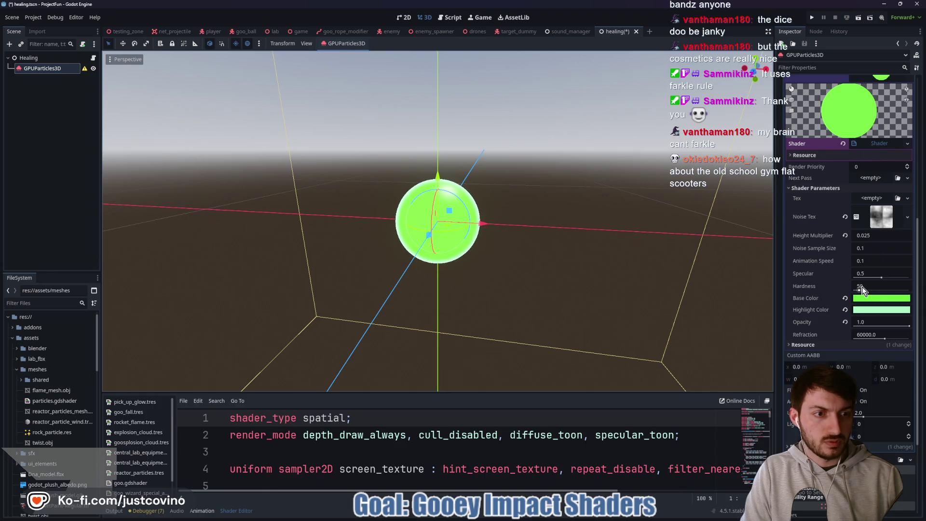
- Raise the shader's Height Multiplier from 0.025 to 0.155
drag(867, 236, 900, 236)
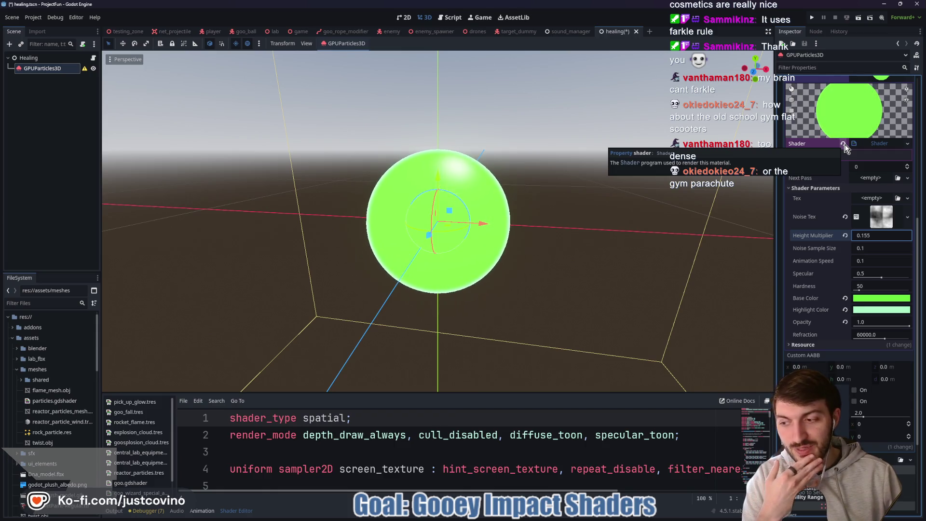
right_click(885, 145)
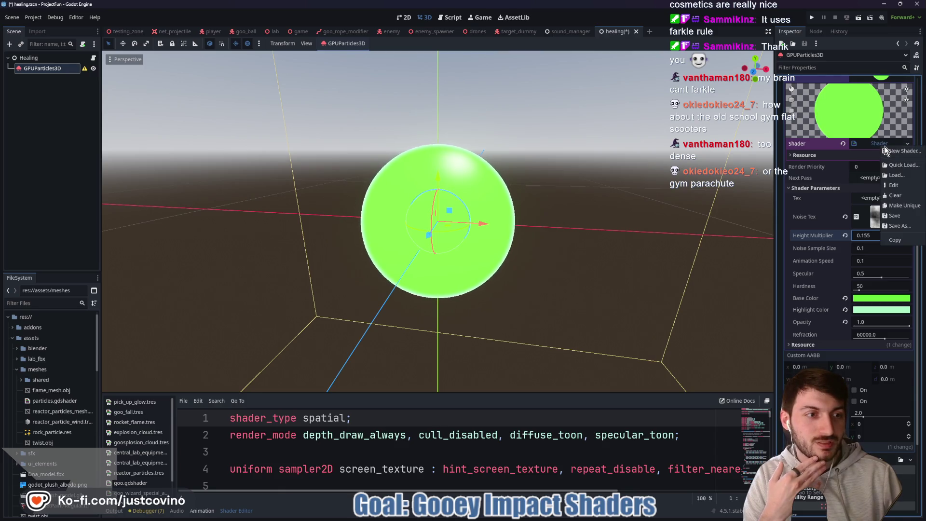
click(874, 218)
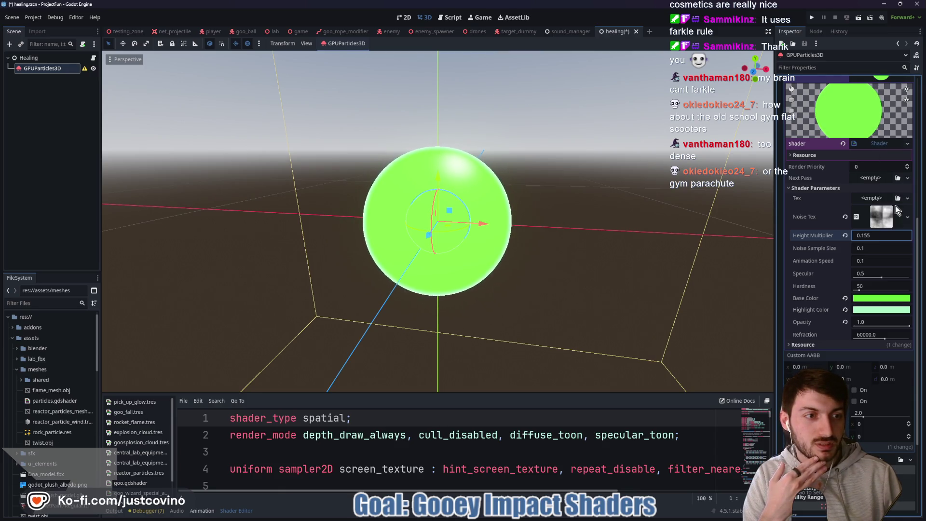
right_click(873, 219)
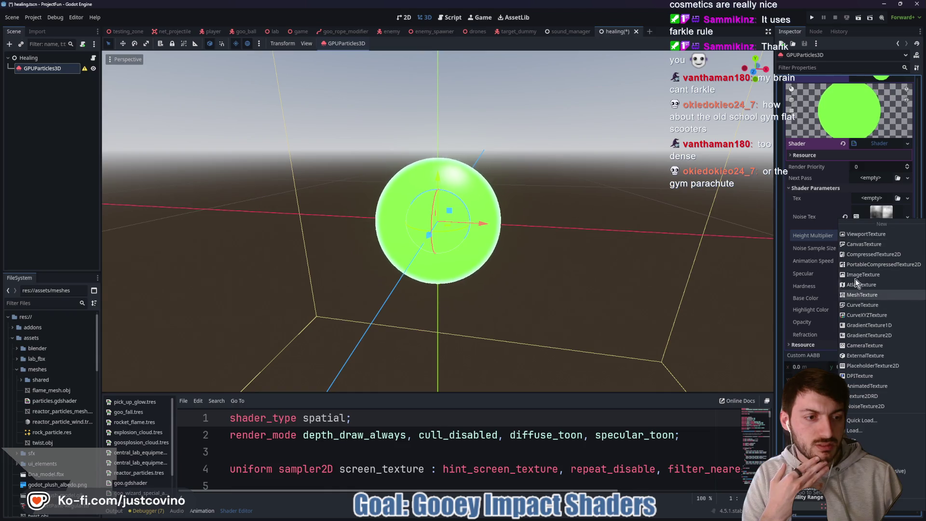
click(816, 209)
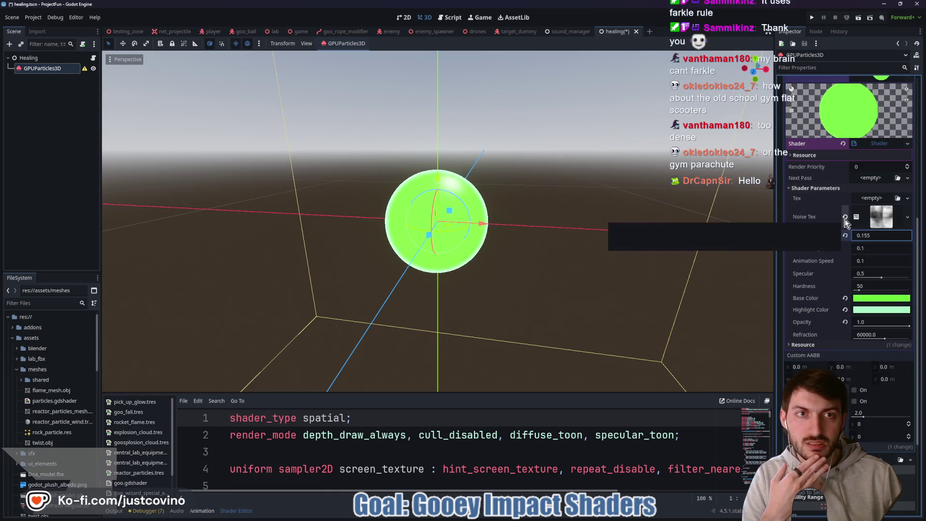
scroll(839, 188, up, 3)
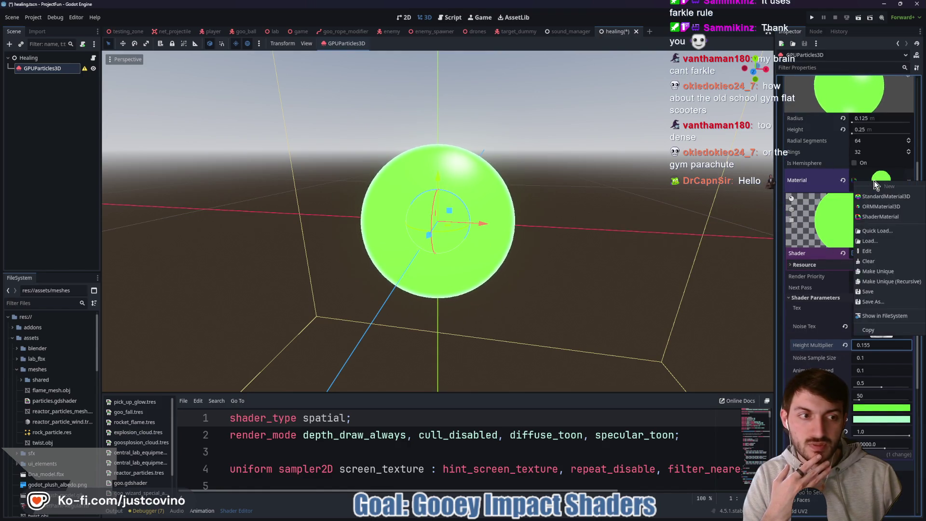
- Make the ShaderMaterial and its NoiseTexture2D unique recursively
click(909, 180)
click(890, 280)
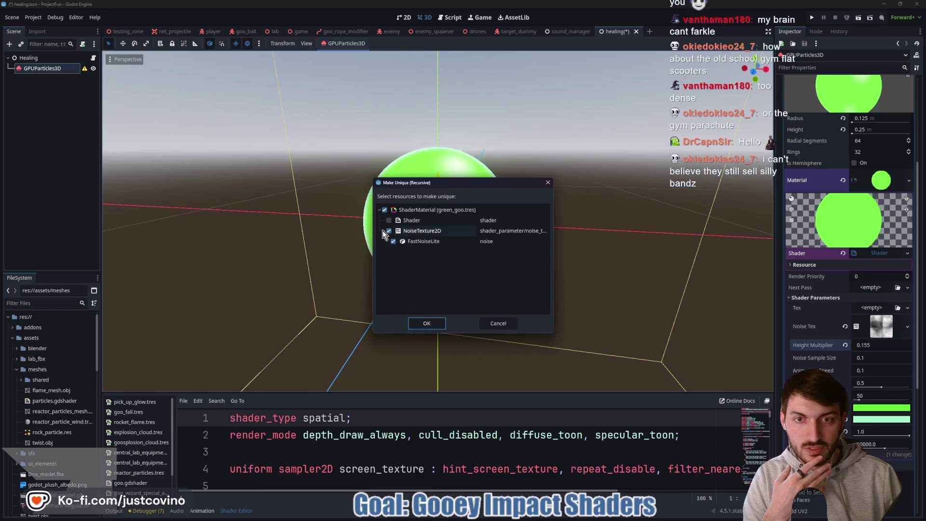
click(427, 323)
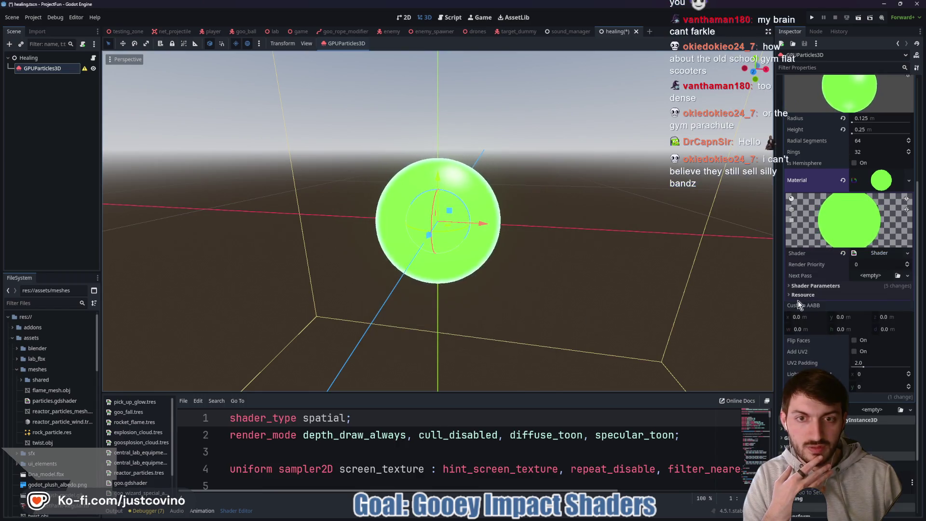
scroll(836, 281, down, 4)
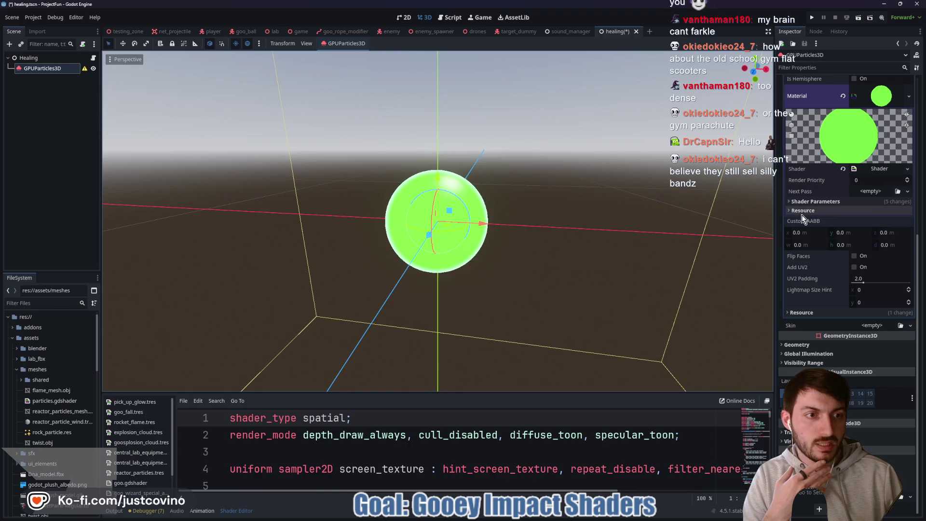
- Set the goo shader's Animation Speed to 0.2
click(810, 202)
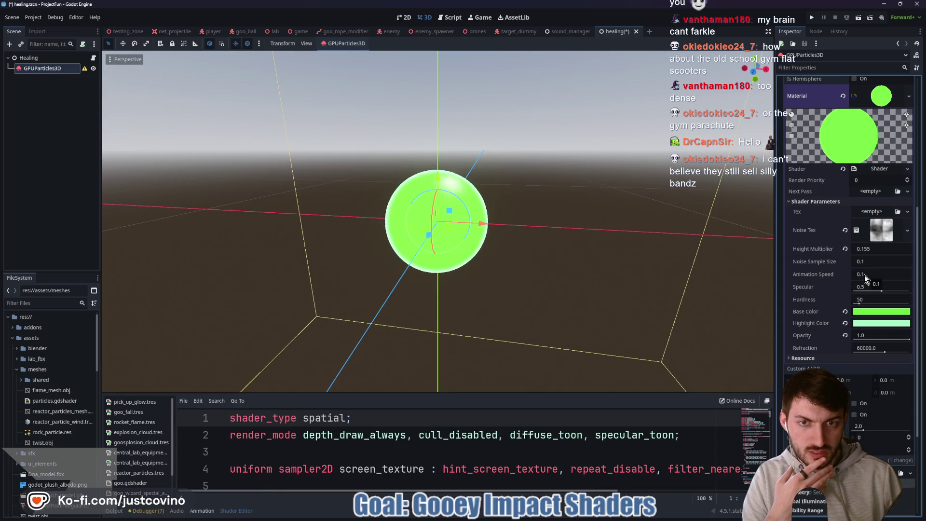
mouse_move(864, 275)
mouse_down()
mouse_move(873, 275)
mouse_move(865, 275)
mouse_up()
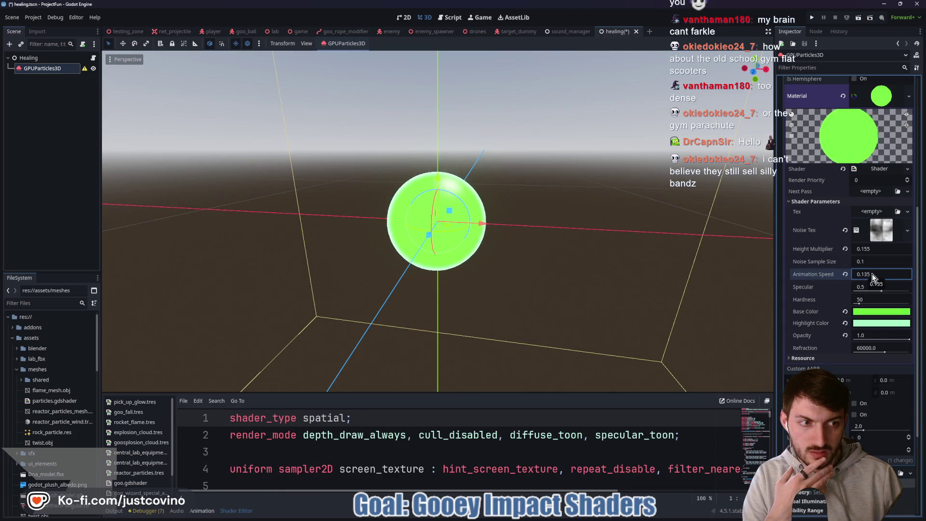
text(0.2)
key(Return)
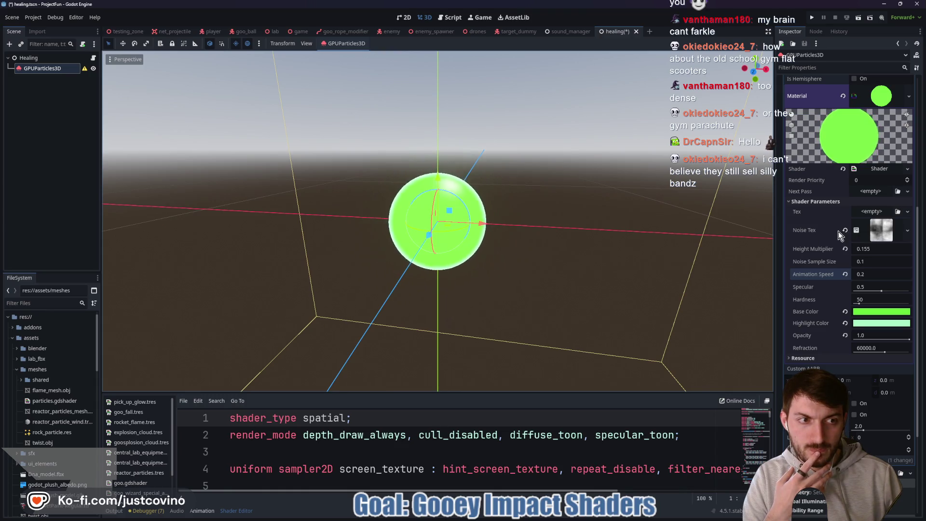
scroll(627, 264, down, 3)
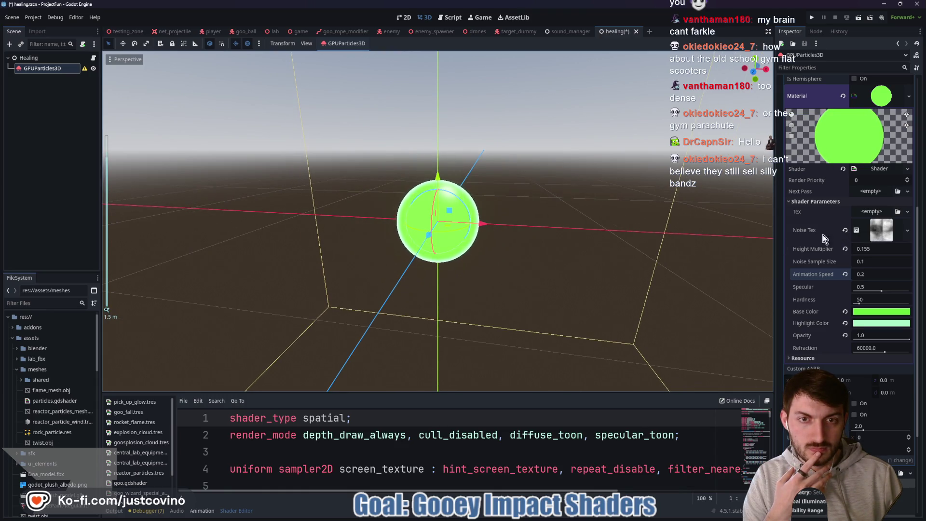
- Quick-load the T_Noise texture into Noise Tex, then collapse the Material and Pass 1 editors
click(907, 230)
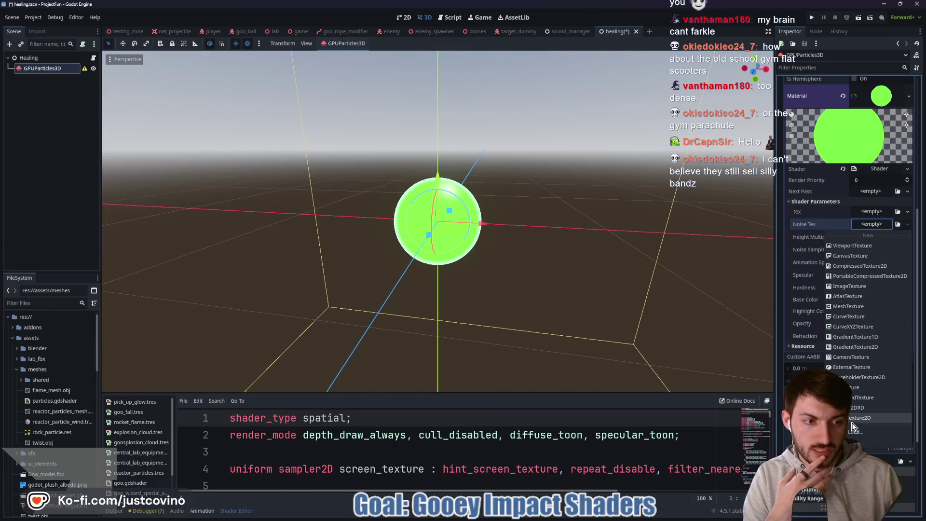
click(893, 432)
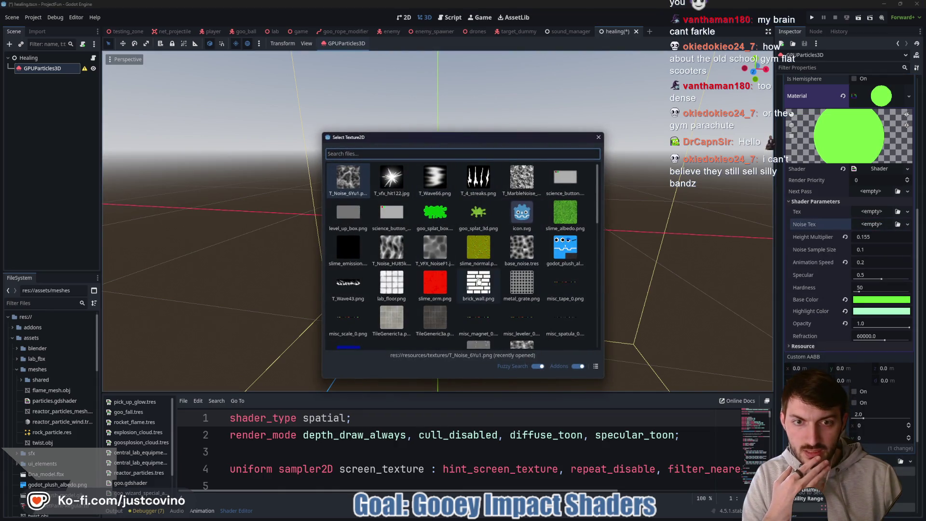
double_click(395, 246)
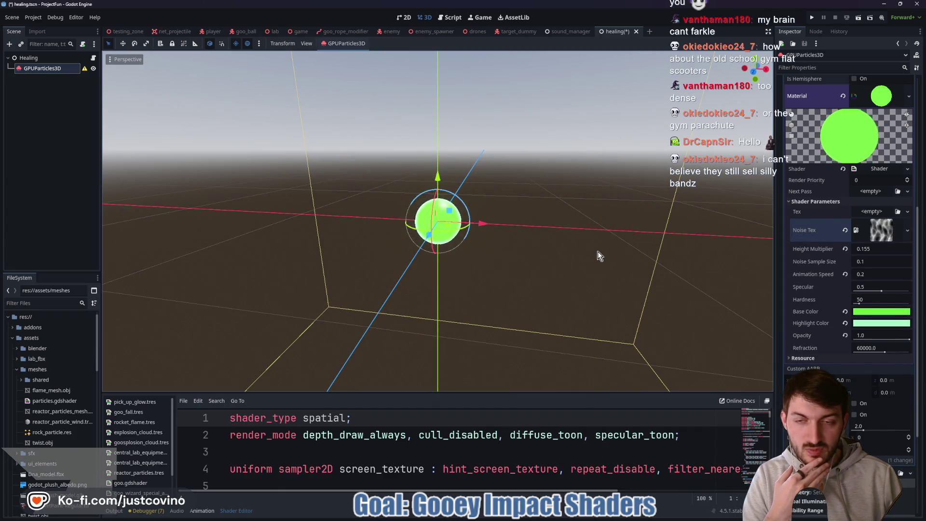
click(879, 102)
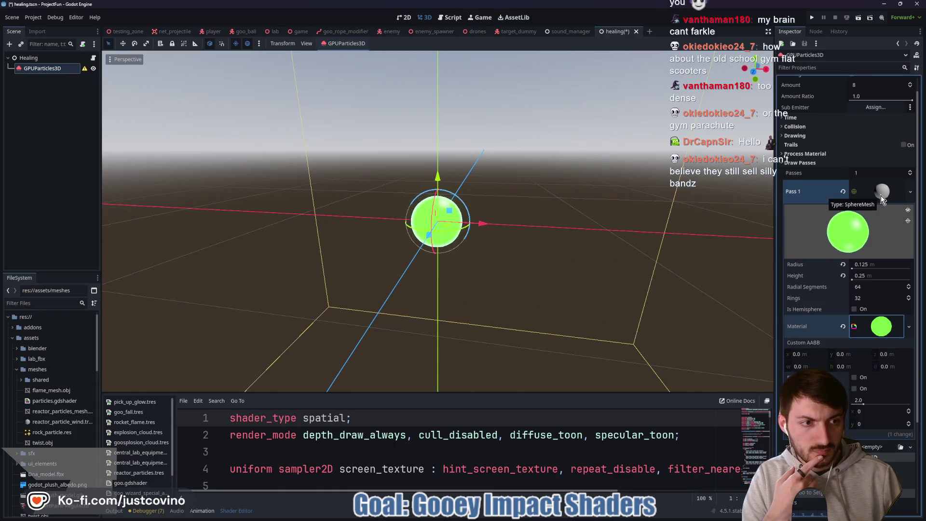
click(882, 193)
click(863, 172)
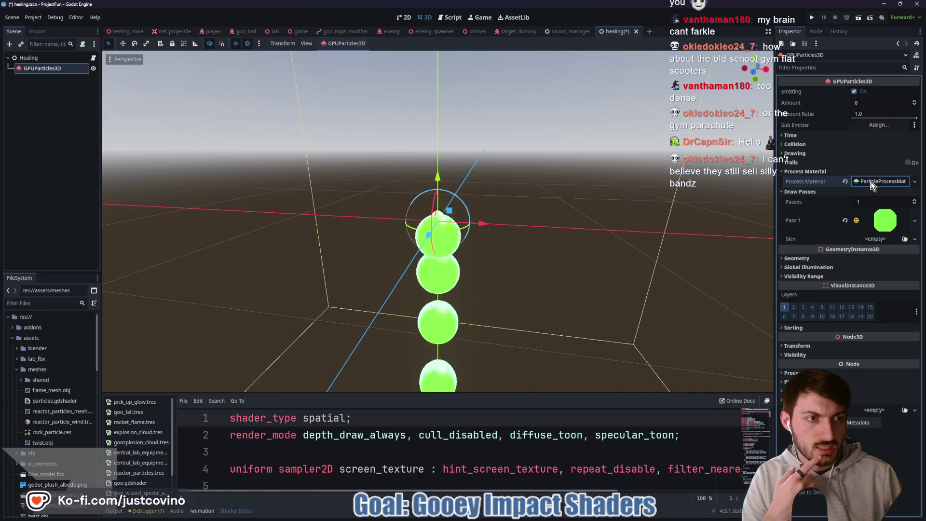
- Set the process material's emission shape to Sphere
click(881, 182)
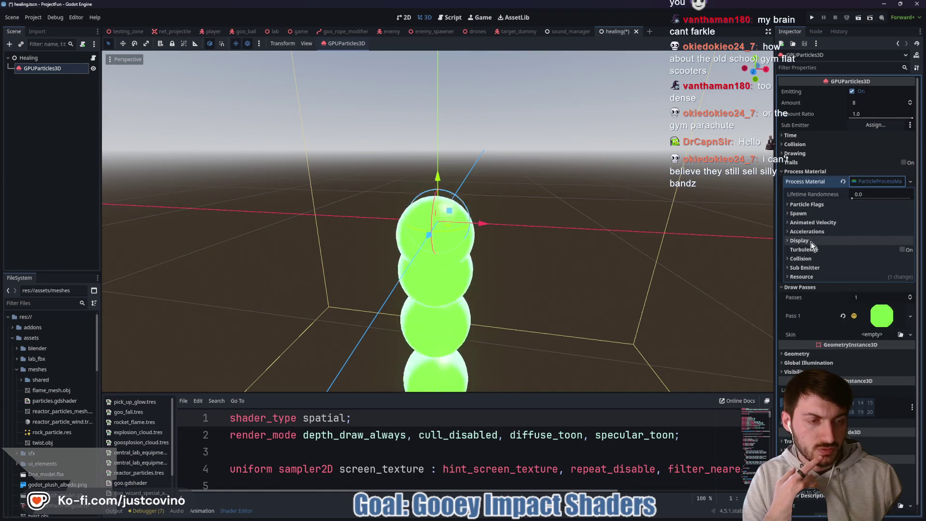
click(809, 215)
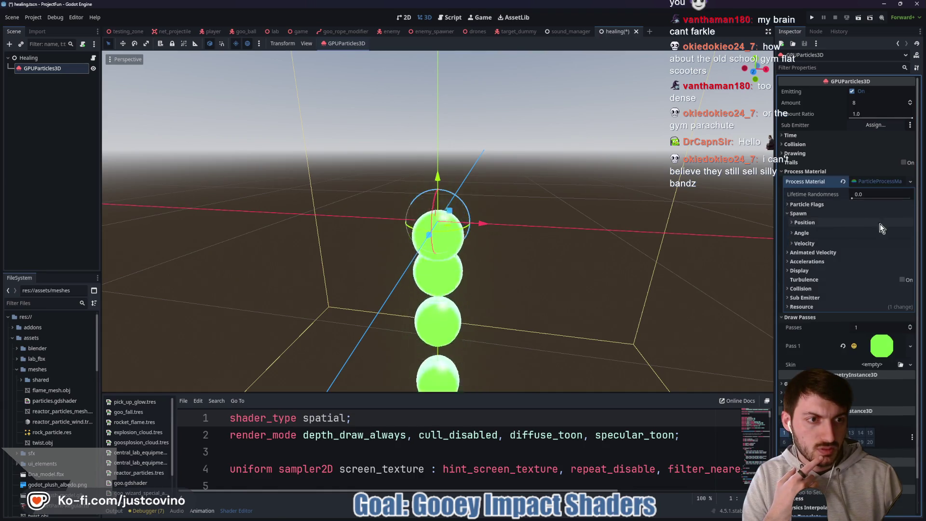
click(812, 224)
click(873, 280)
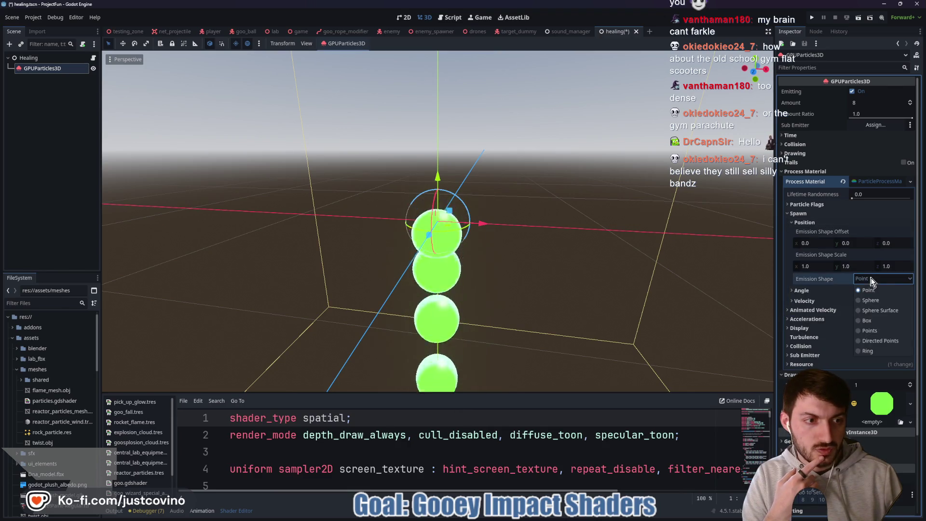
click(876, 303)
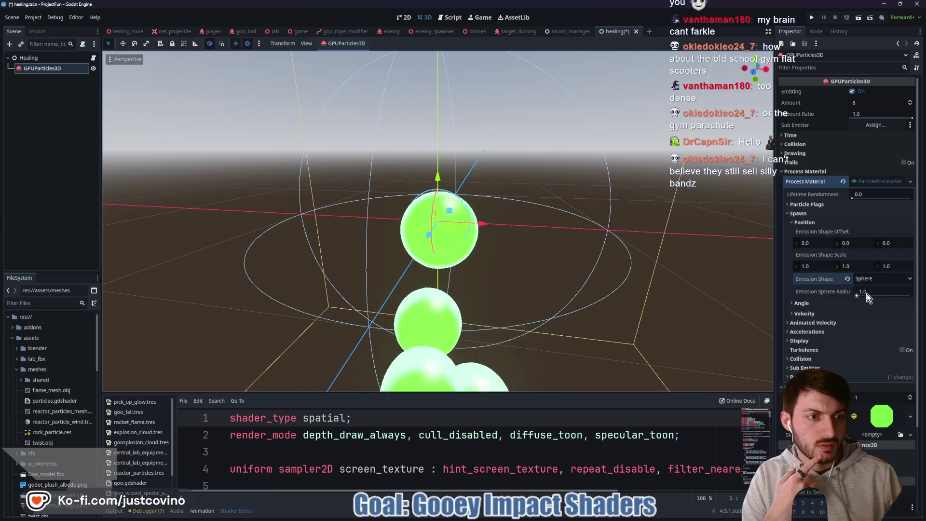
- Change the particles' gravity y value from -9.8 to 2
click(819, 332)
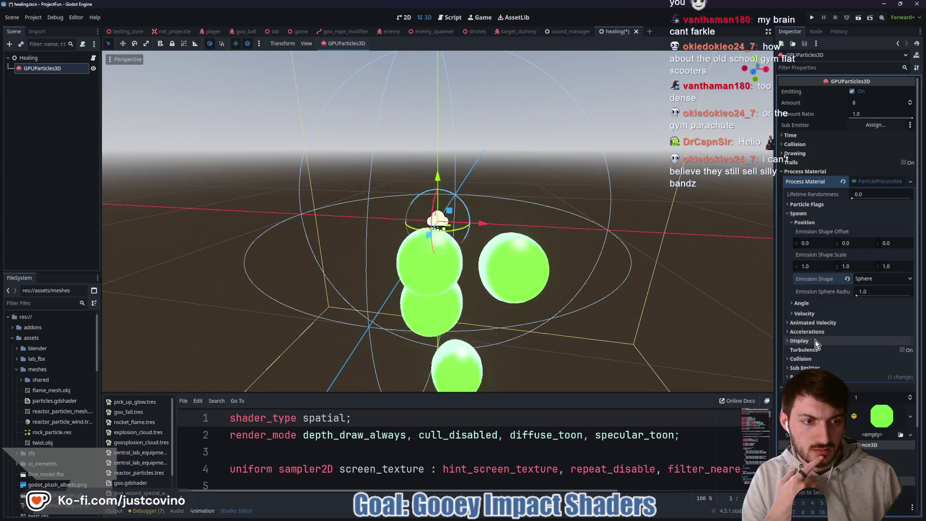
click(813, 341)
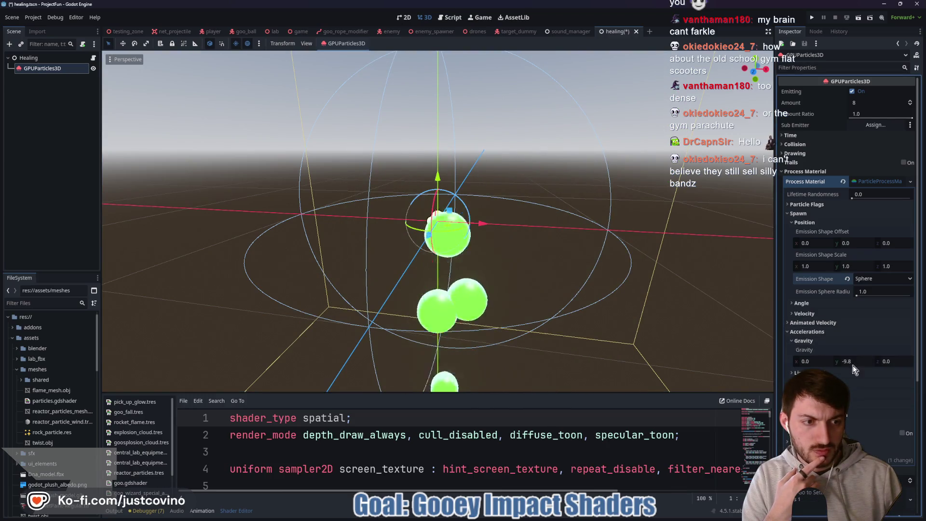
click(855, 362)
text(2)
key(Return)
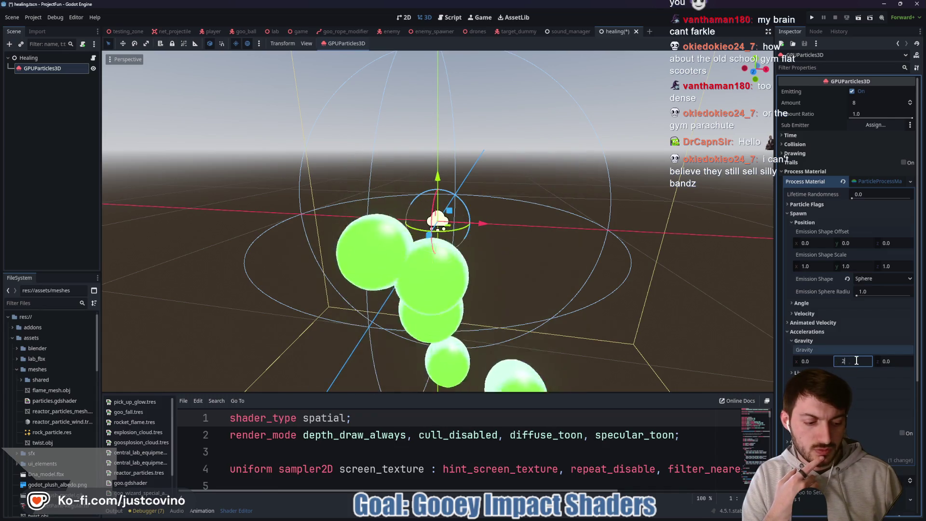
scroll(629, 263, down, 5)
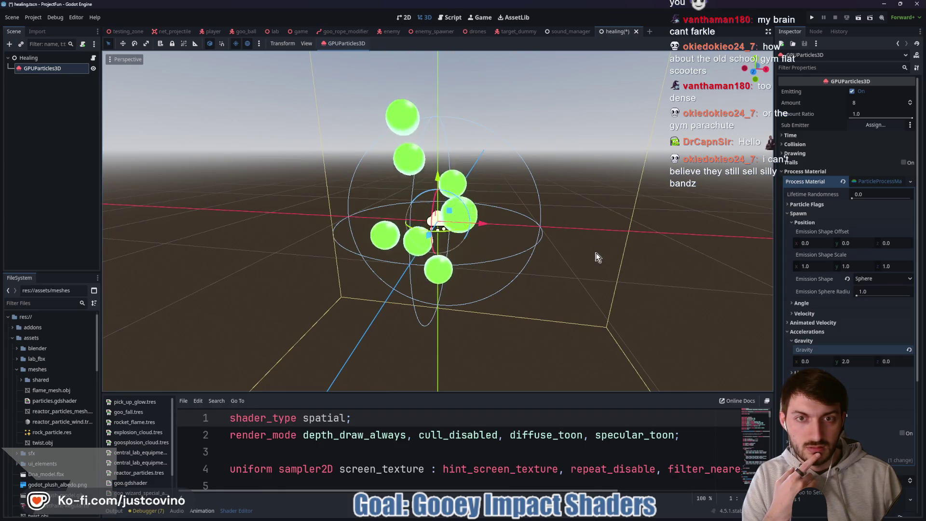
mouse_move(565, 244)
mouse_down()
mouse_move(471, 242)
mouse_move(558, 258)
mouse_move(659, 247)
mouse_move(605, 236)
mouse_up()
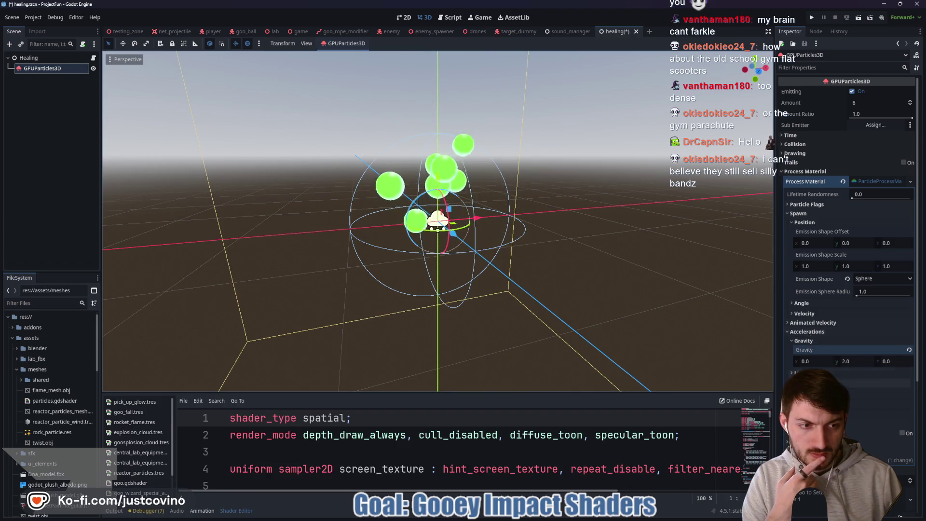
- Assign a new CurveTexture as the particles' Scale Curve and open its curve
click(788, 332)
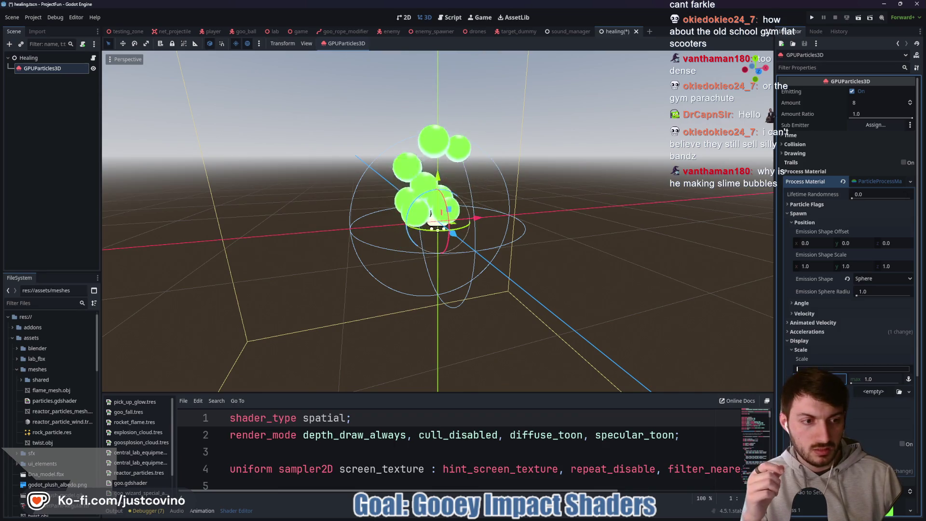
click(873, 391)
click(884, 414)
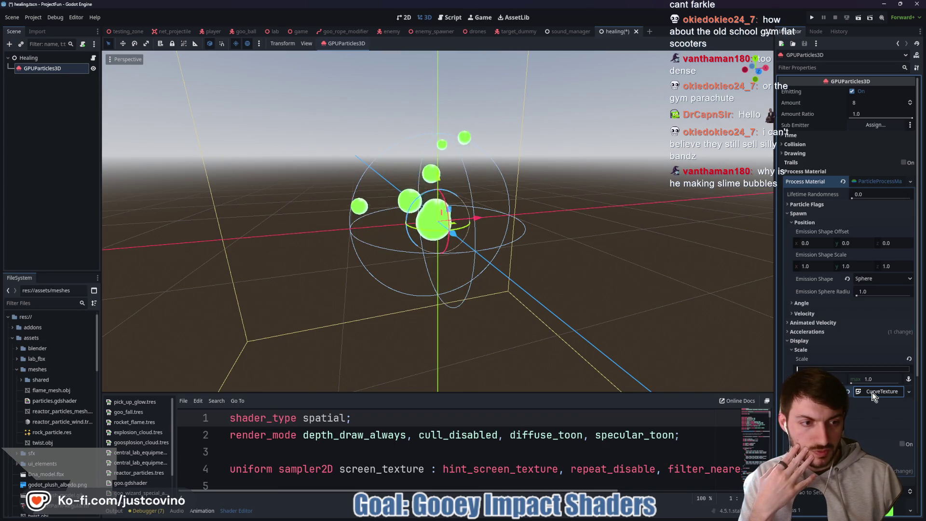
click(874, 394)
click(877, 433)
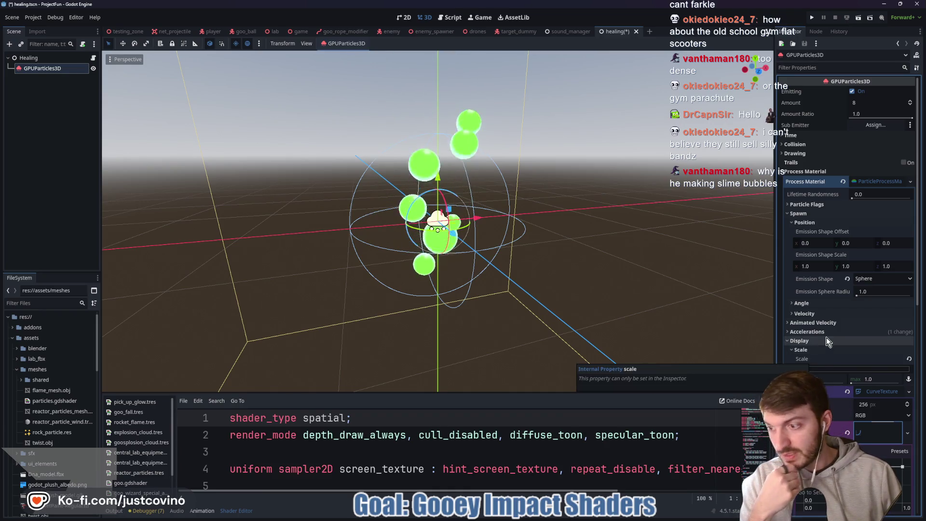
- Add a control point to the scale curve, then collapse the CurveTexture settings
scroll(854, 372, down, 3)
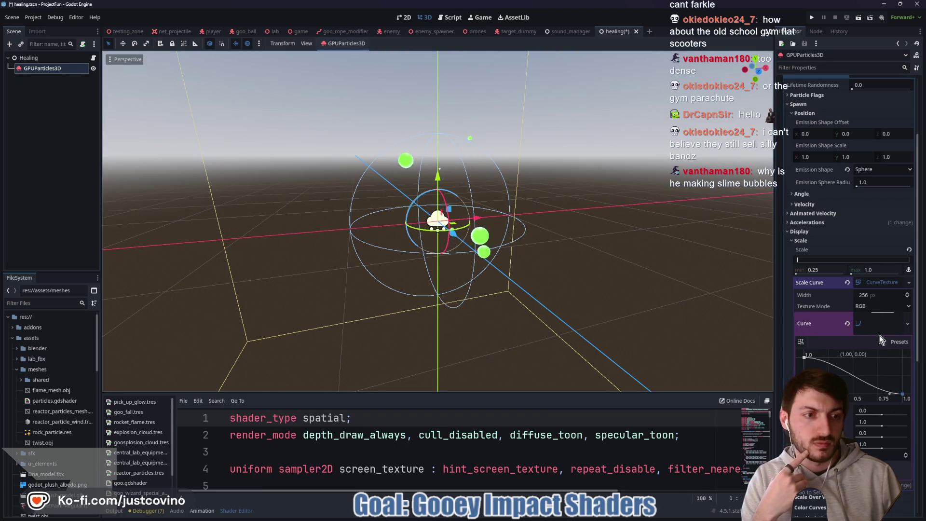
click(858, 372)
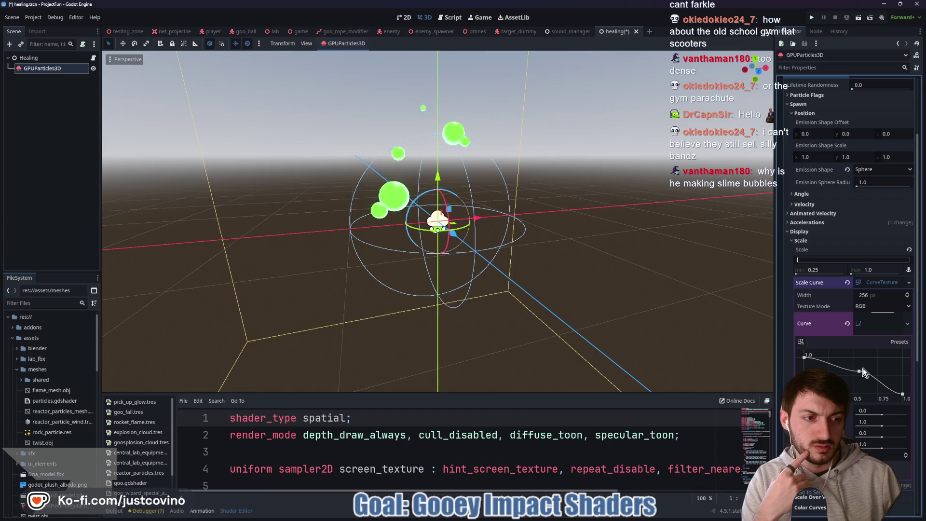
click(862, 372)
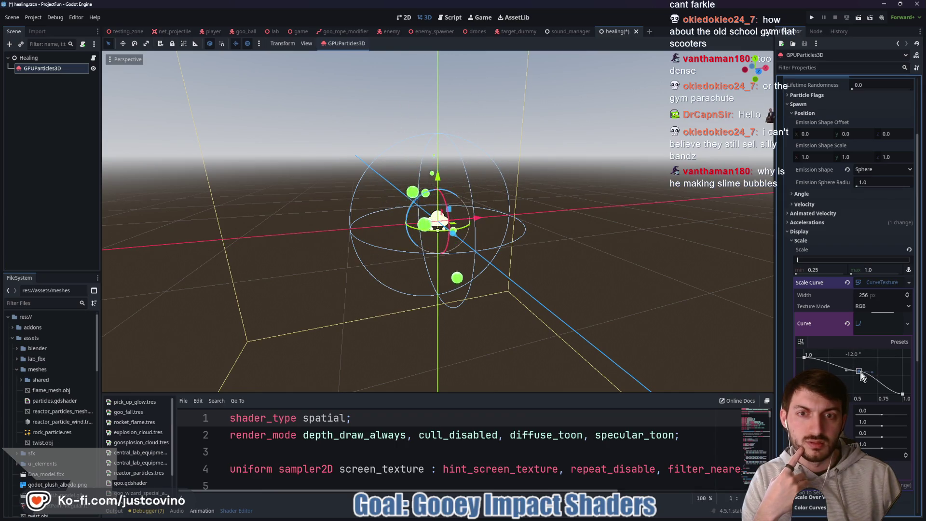
click(871, 325)
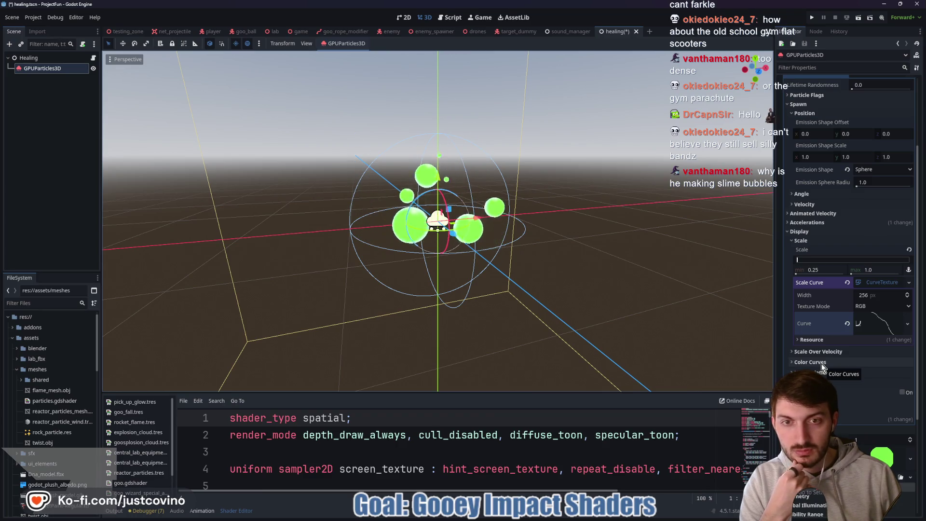
click(875, 282)
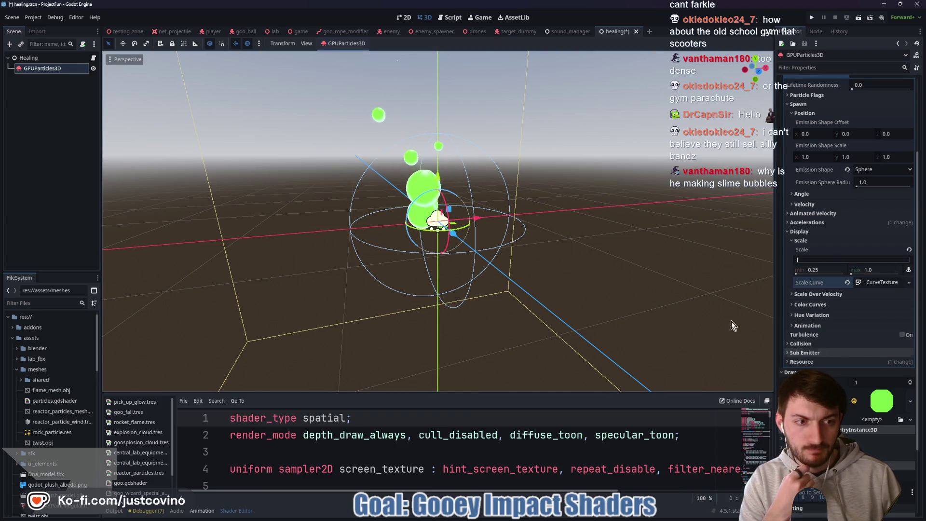
click(38, 59)
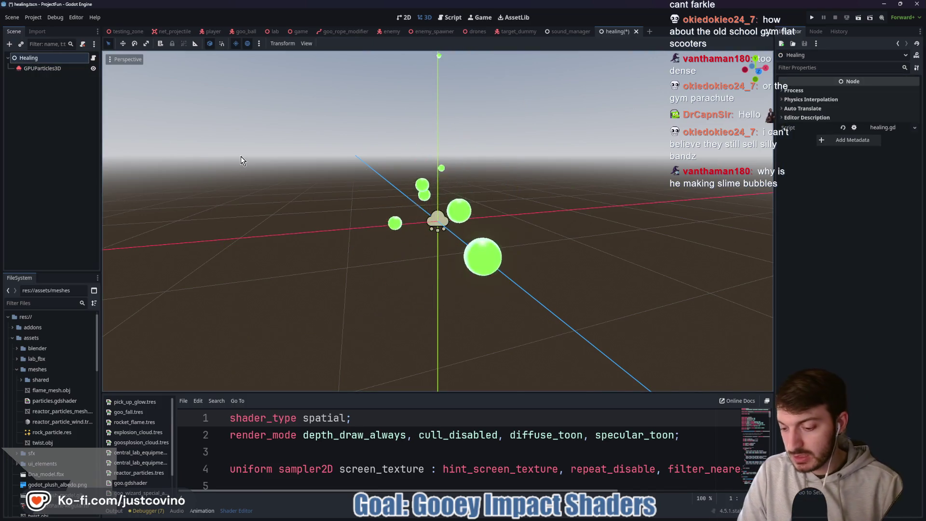
- Add an OmniLight3D node to the Healing scene by searching 'omni'
key(ctrl+a)
text(omni)
key(Return)
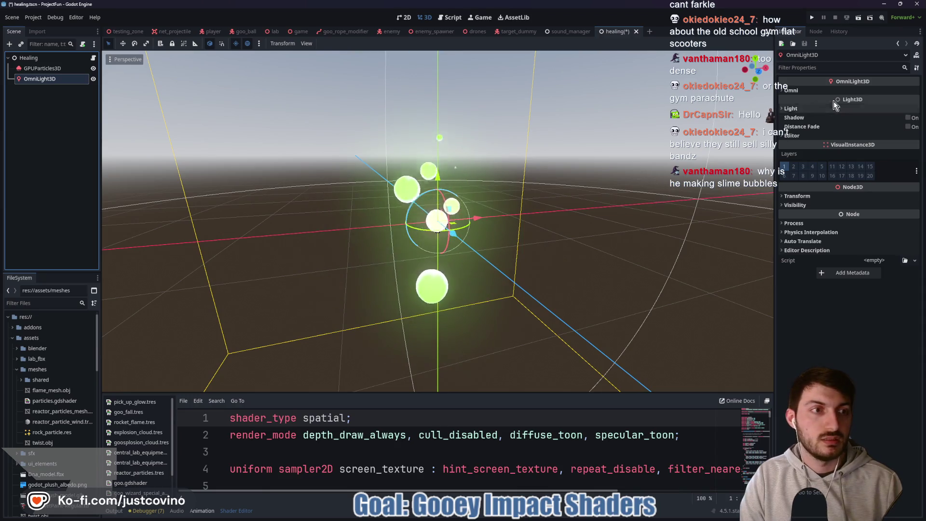
click(791, 90)
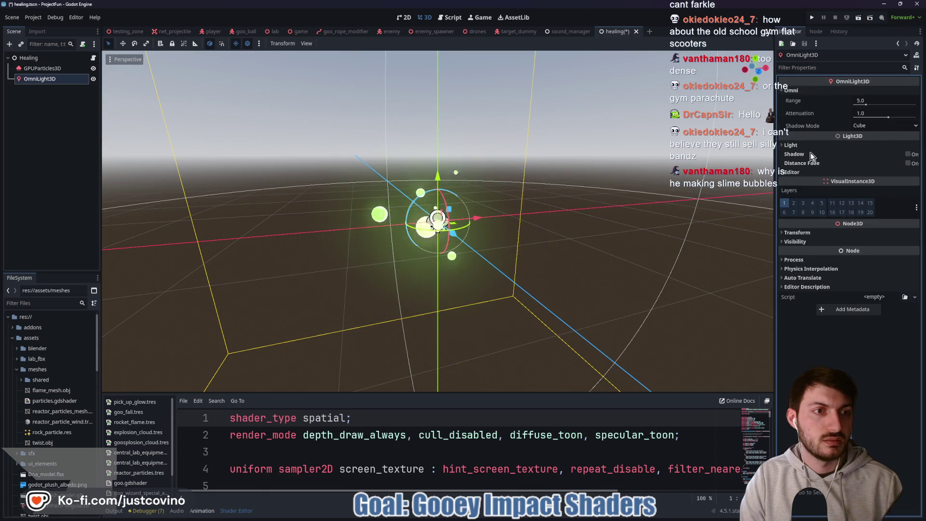
click(791, 145)
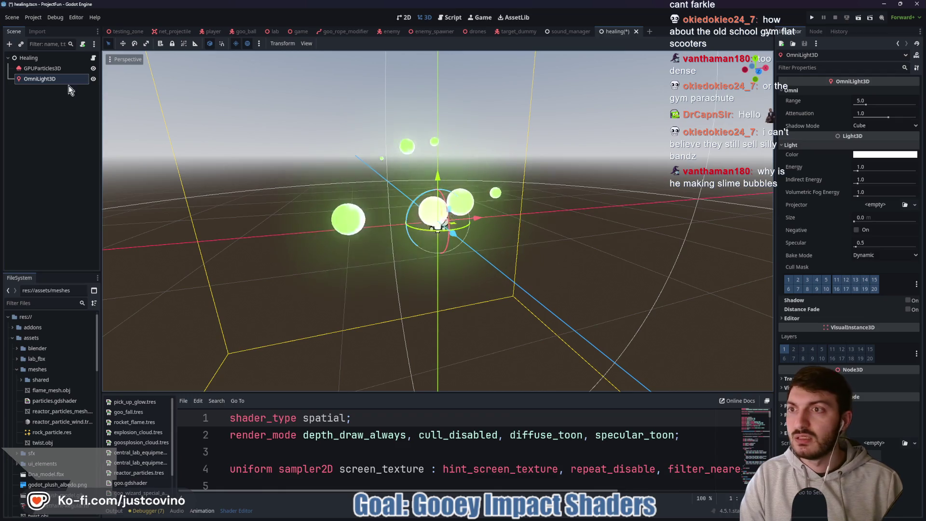
- Look up the green colour of the GPUParticles3D Pass 1 sphere material
click(424, 212)
scroll(876, 286, down, 5)
click(881, 307)
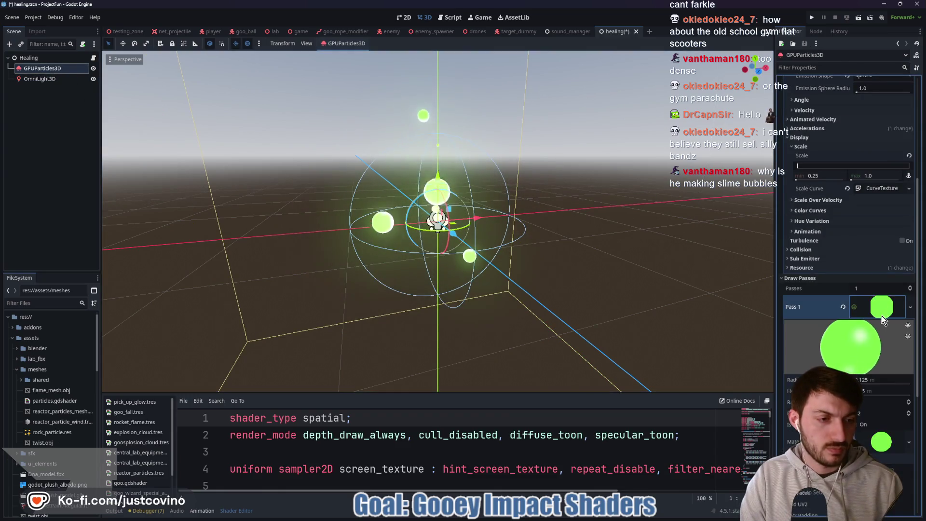
scroll(882, 315, down, 5)
click(882, 277)
scroll(885, 369, down, 3)
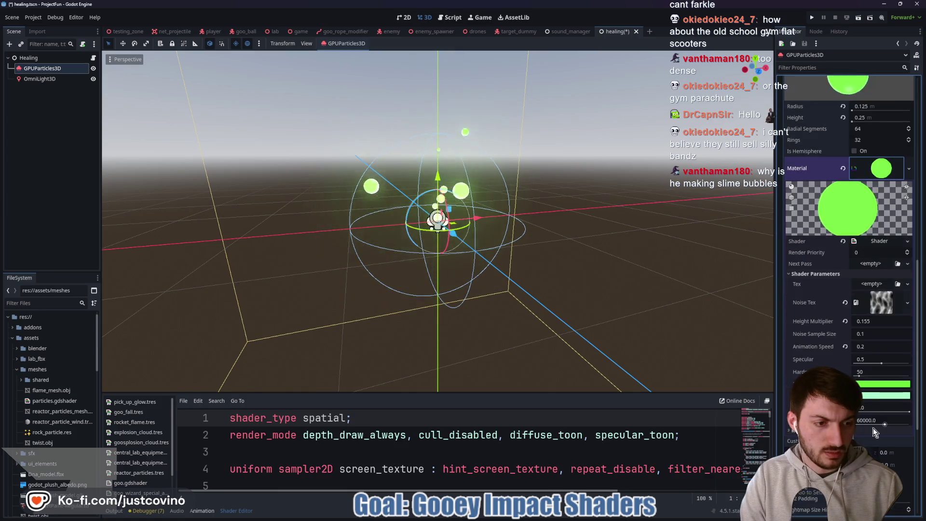
click(874, 385)
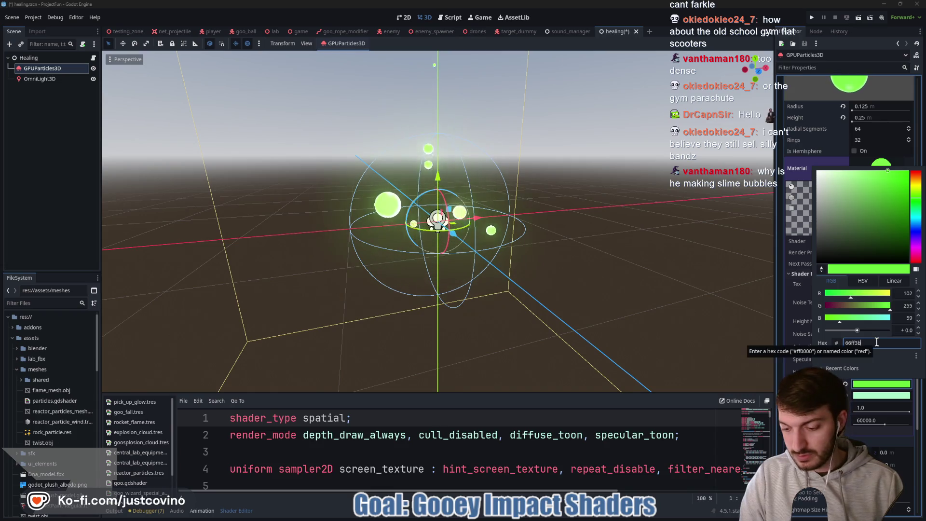
click(54, 84)
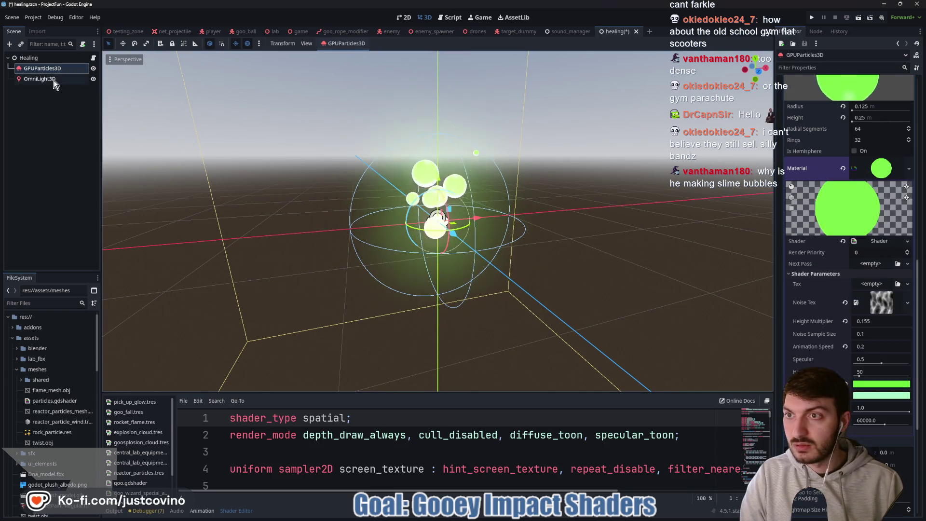
- Set the OmniLight3D colour to green and save the scene
click(54, 81)
click(874, 157)
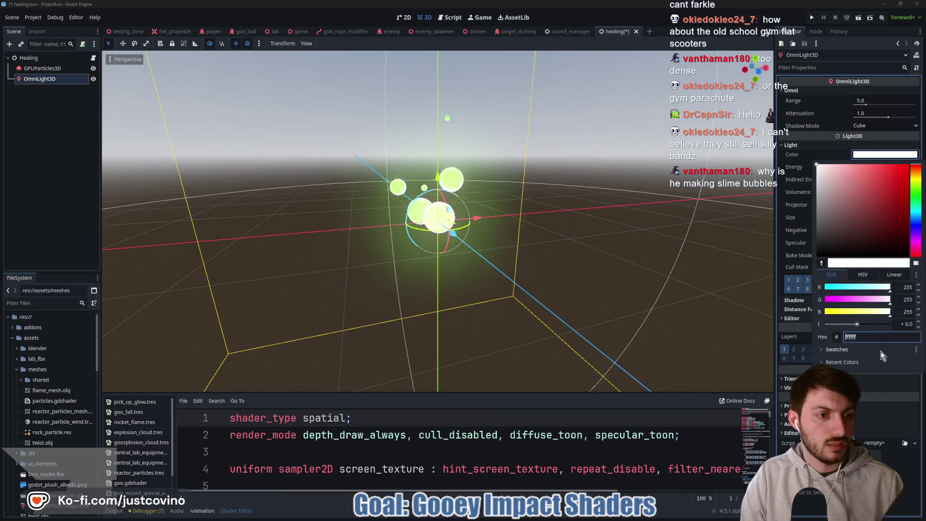
click(871, 333)
click(877, 341)
key(ctrl+s)
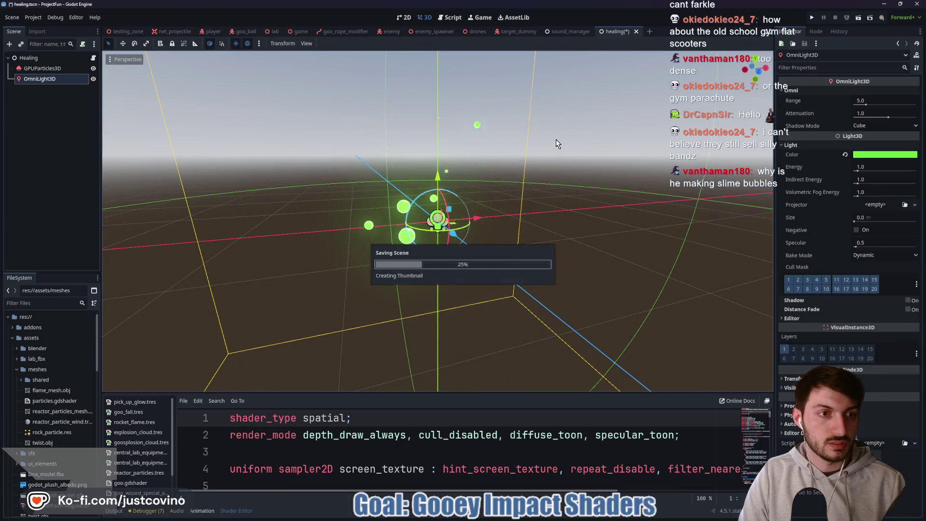
- Set the light's energy to 5, then to 10, and save
click(865, 168)
text(5)
key(Return)
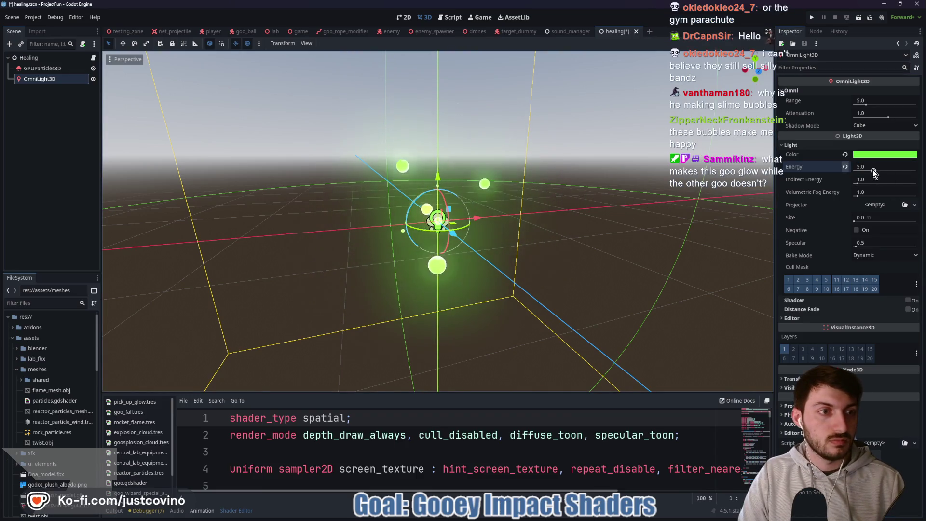
click(868, 167)
text(10)
key(Return)
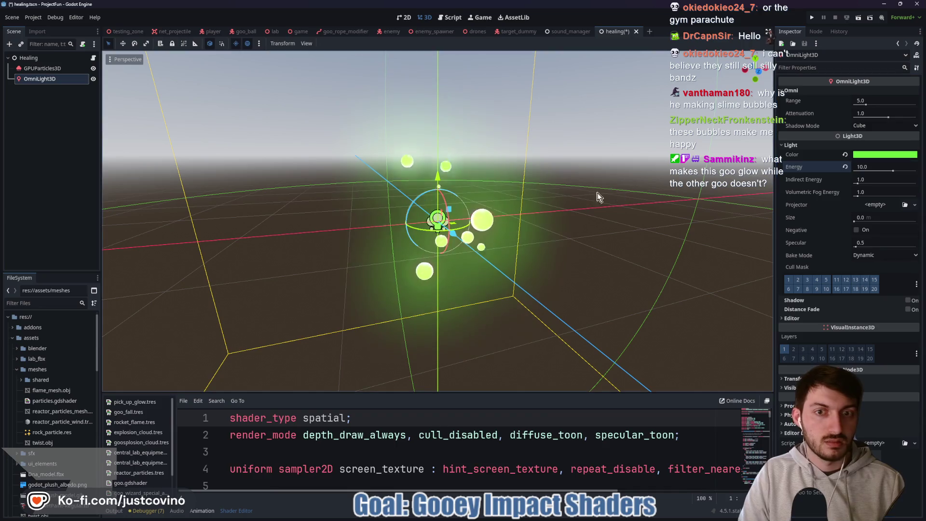
key(ctrl+s)
- Open the Healing node's healing.gd script in the script editor
scroll(632, 168, down, 2)
mouse_move(632, 168)
mouse_down()
mouse_move(605, 194)
mouse_move(632, 198)
mouse_move(552, 211)
mouse_up()
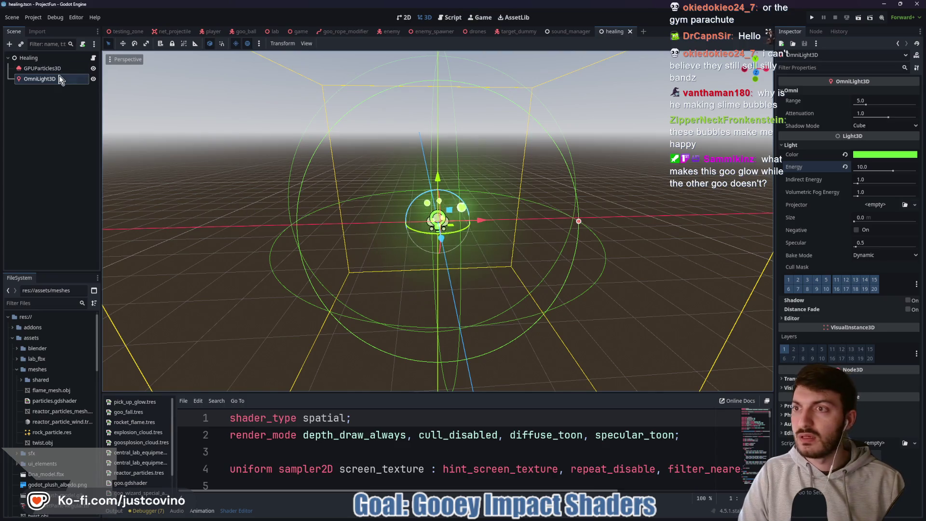
click(57, 57)
click(93, 57)
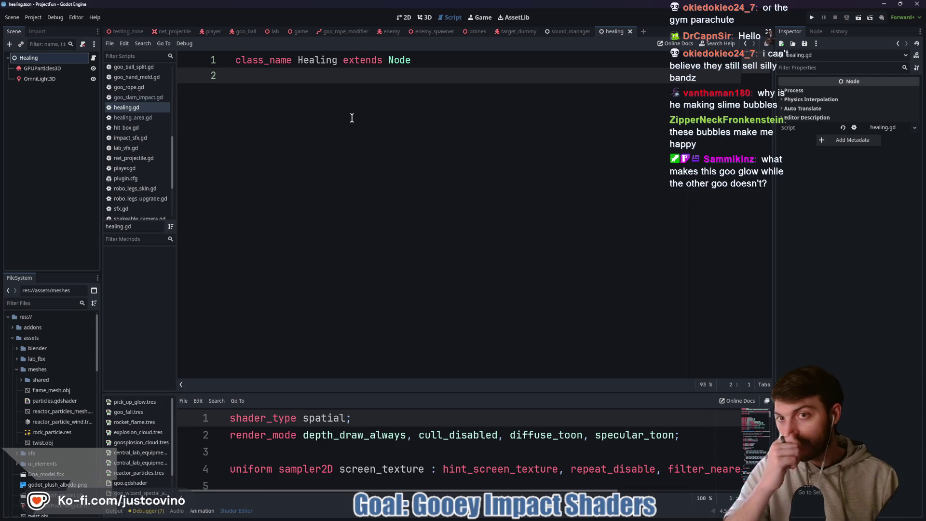
- Add an AnimationPlayer under the Healing root via the 'anima' search, then return to 3D view
key(Return)
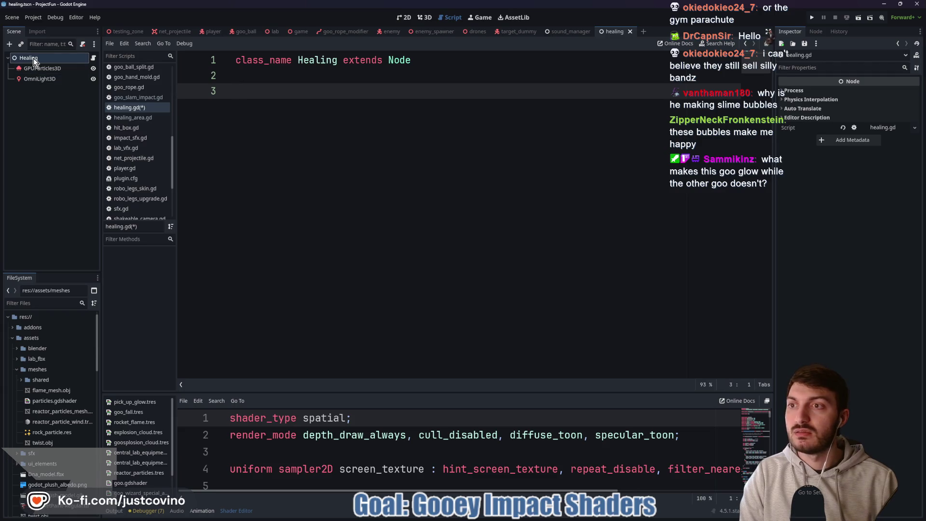
click(33, 58)
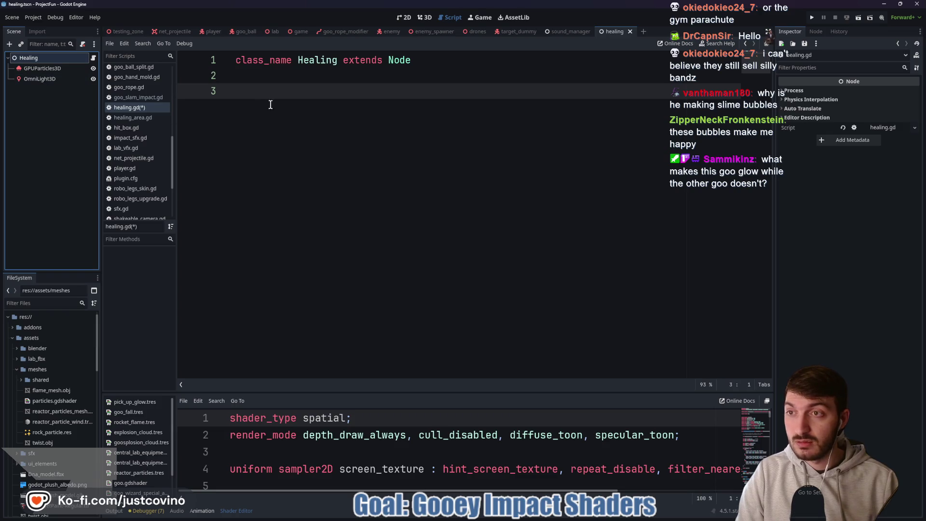
key(ctrl+a)
text(anima)
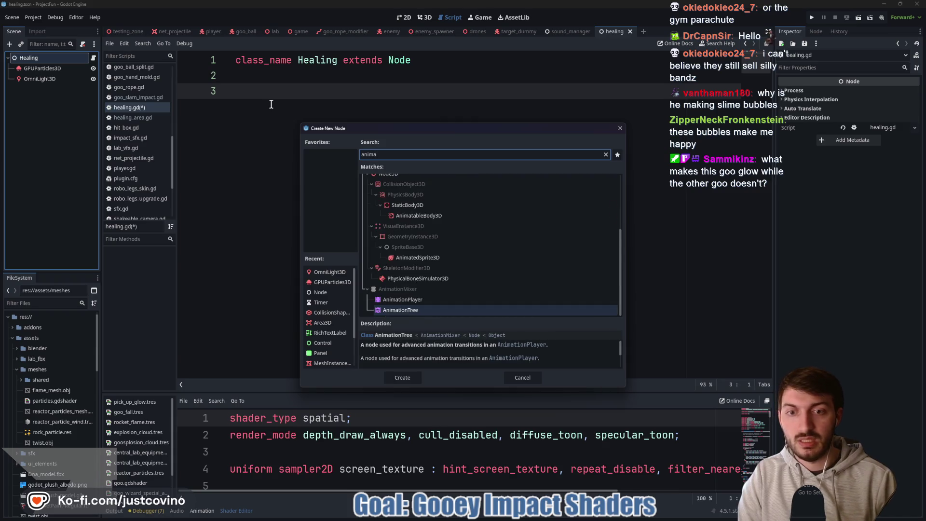
double_click(418, 301)
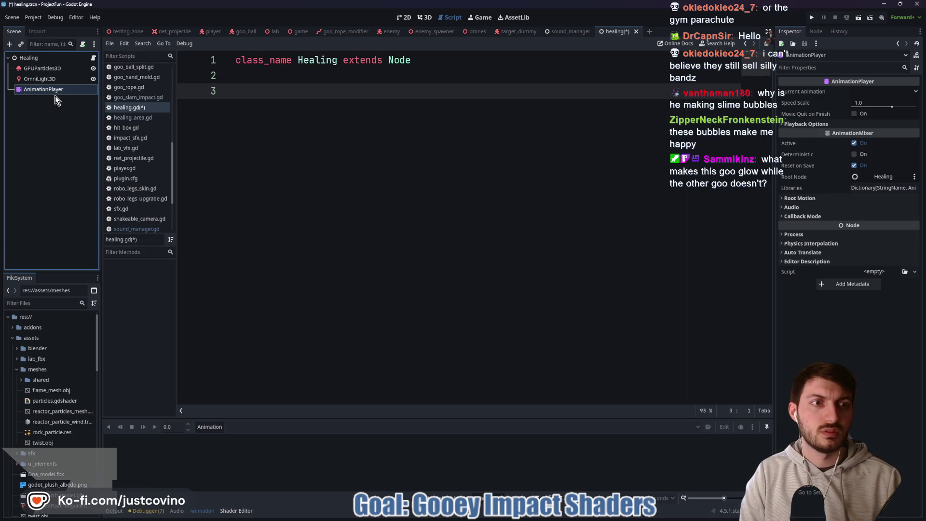
click(424, 18)
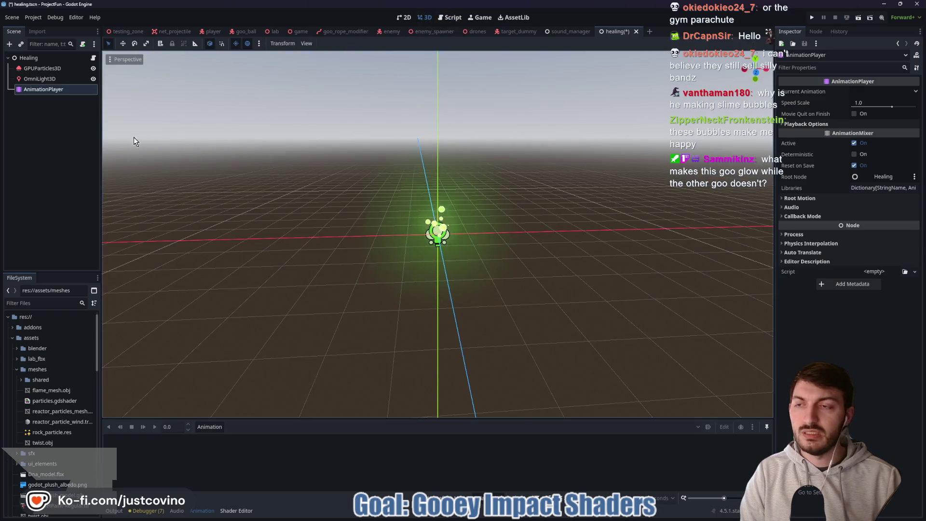
- Create a new animation named light_flicker
click(210, 427)
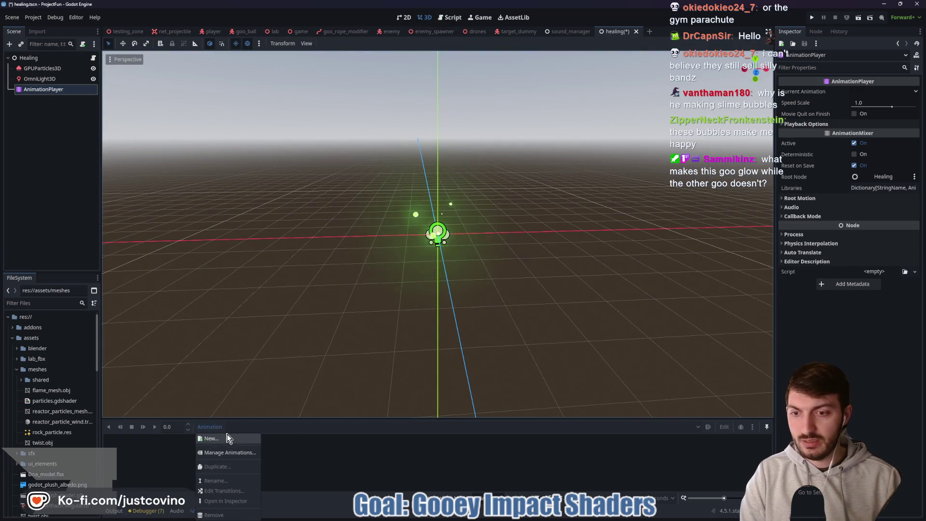
click(215, 437)
text(light)
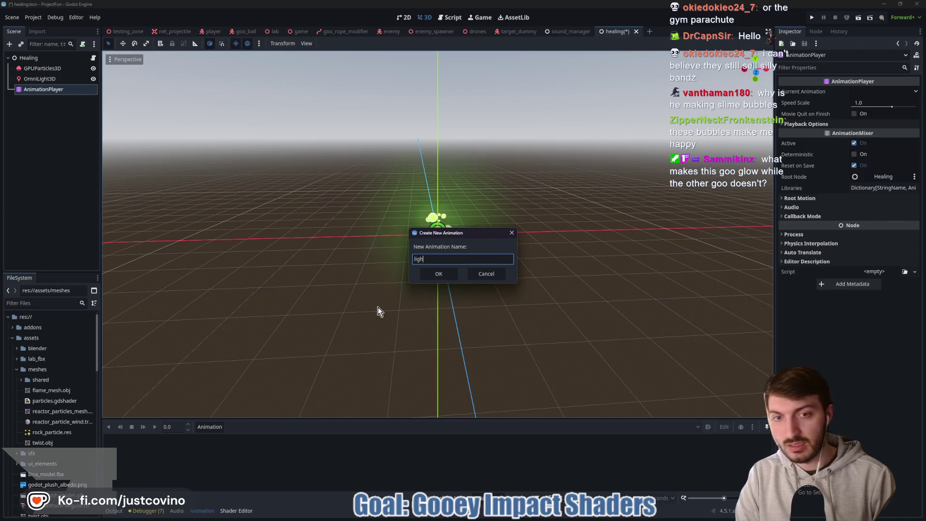
text(_flicker)
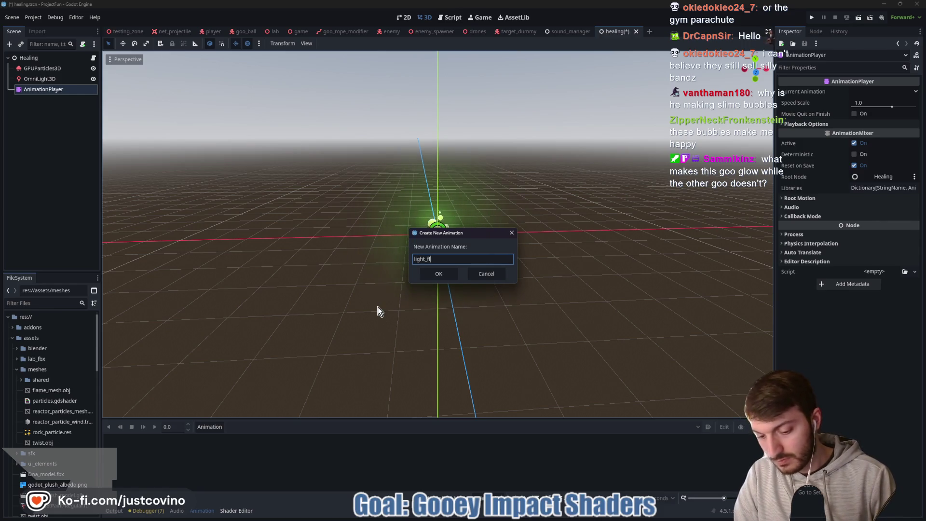
click(439, 273)
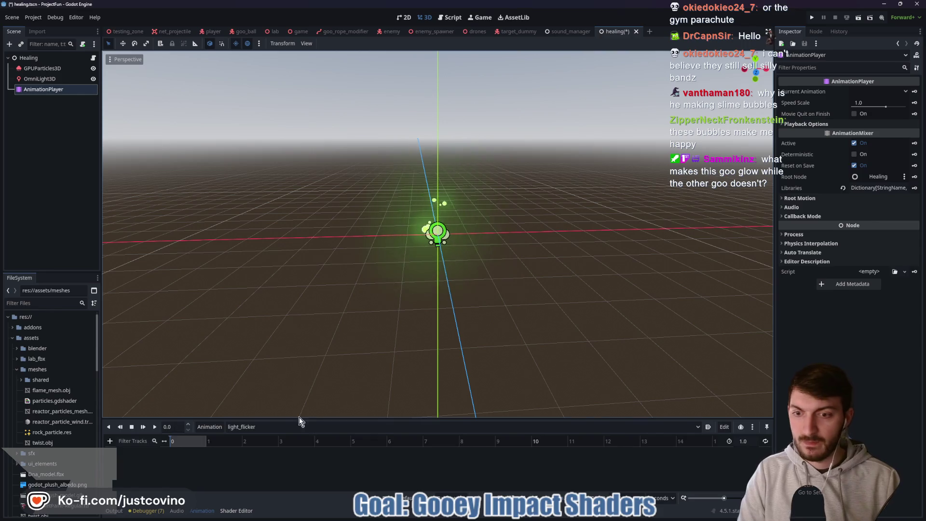
drag(326, 419, 328, 322)
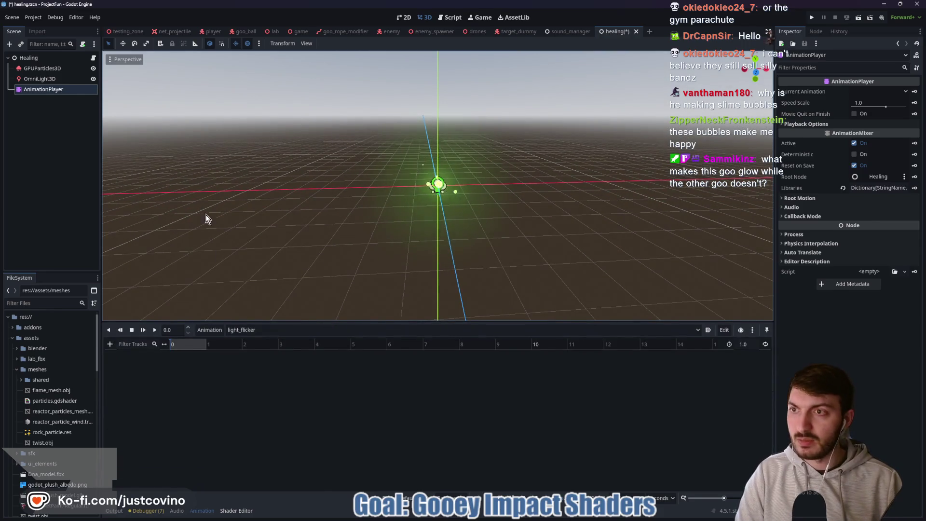
- Key the OmniLight3D energy at 10 at 0 s and 0 around 1 s
click(43, 78)
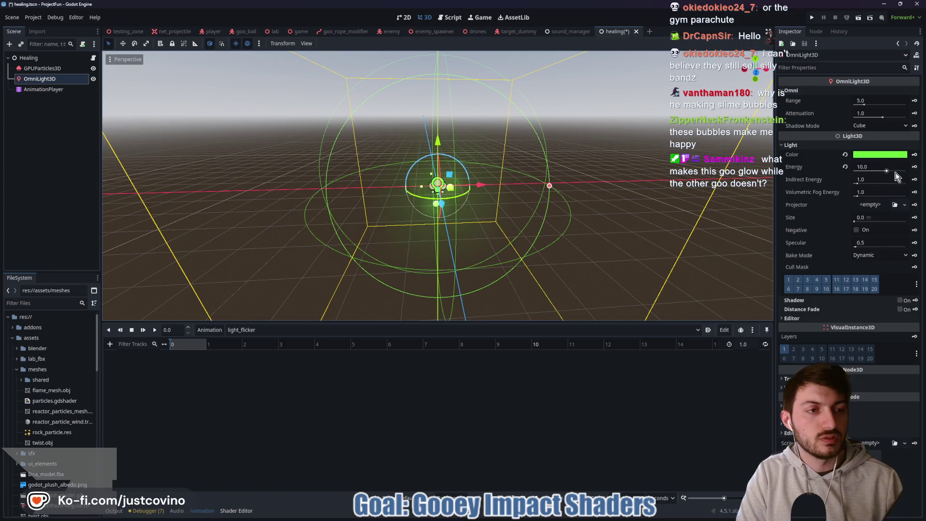
drag(887, 171, 829, 171)
key(ctrl+z)
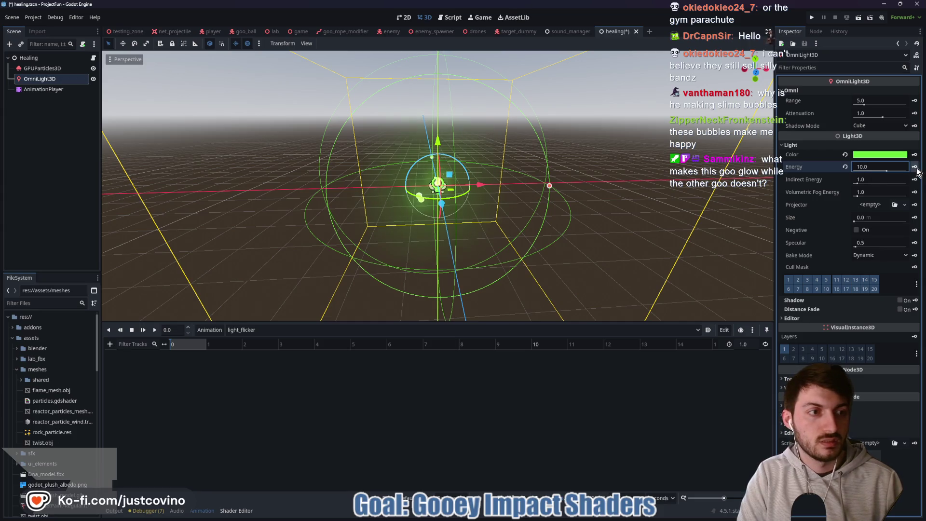
click(915, 167)
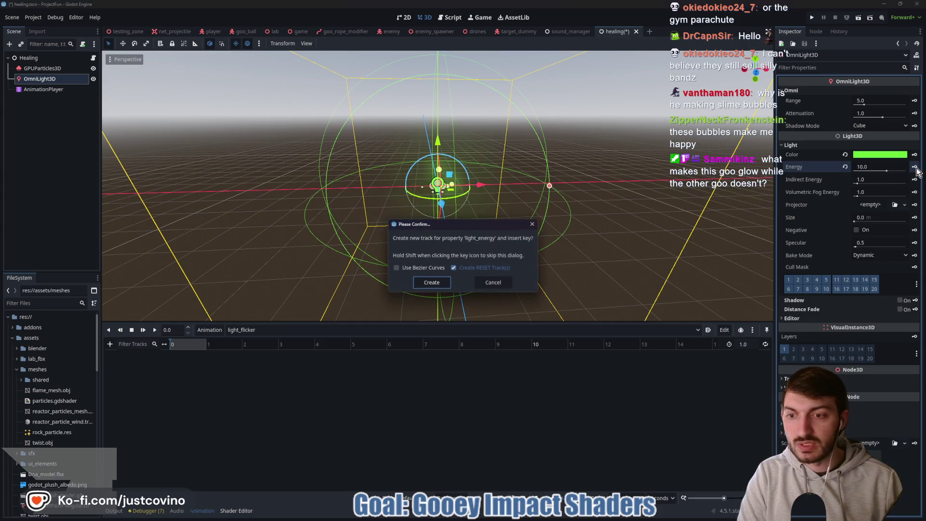
click(432, 283)
click(203, 344)
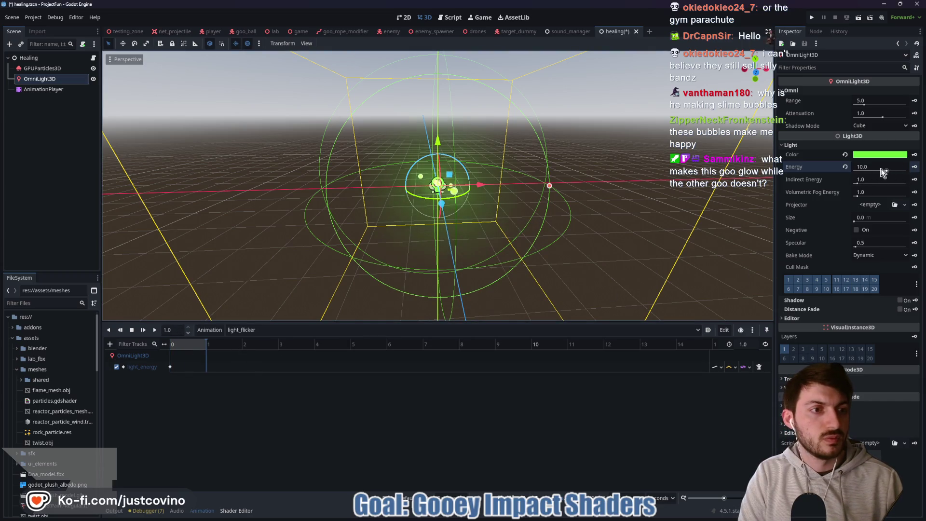
drag(885, 167, 814, 181)
click(914, 166)
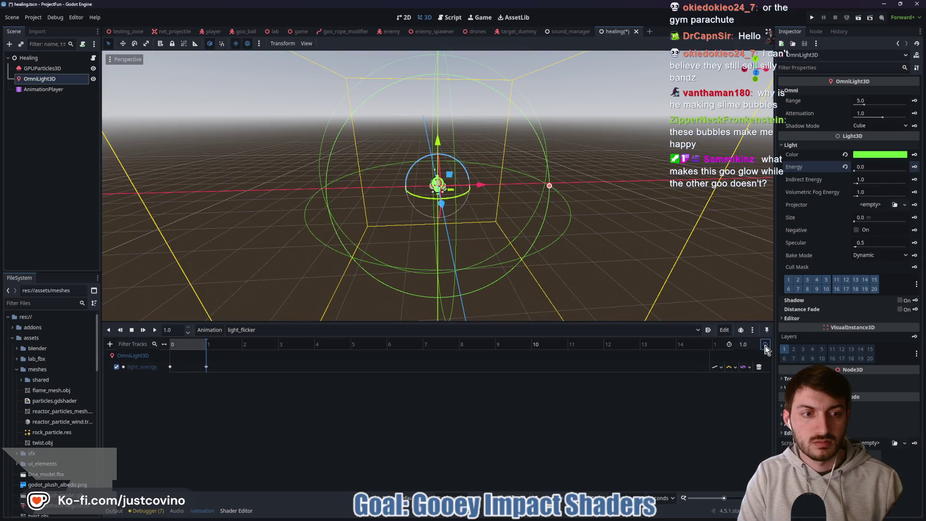
click(158, 331)
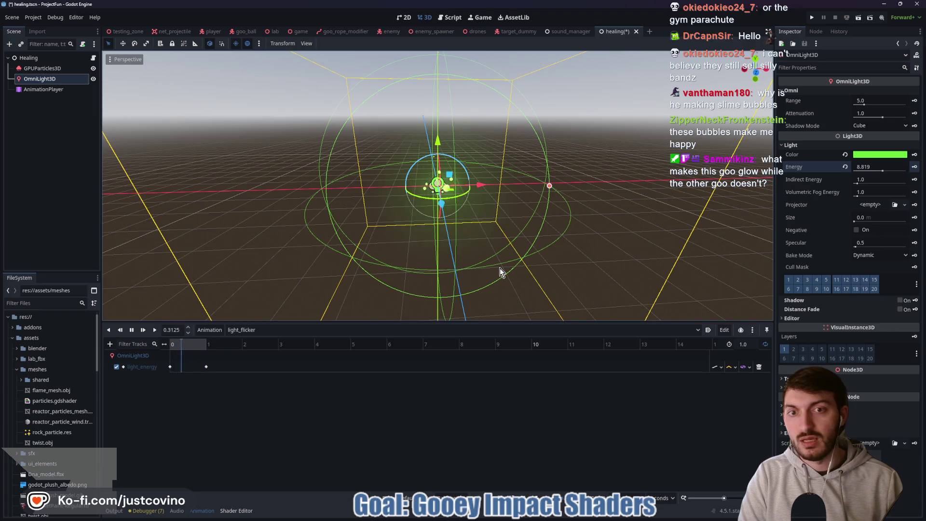
- Set the animation length to 1.5, move the zero-energy key to 1.5 s, and save
double_click(747, 345)
text(1.5)
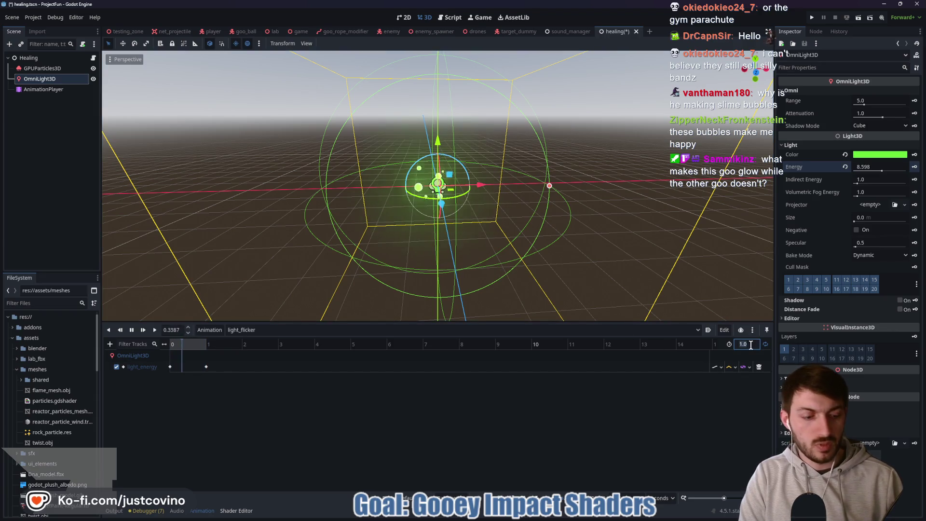
key(Return)
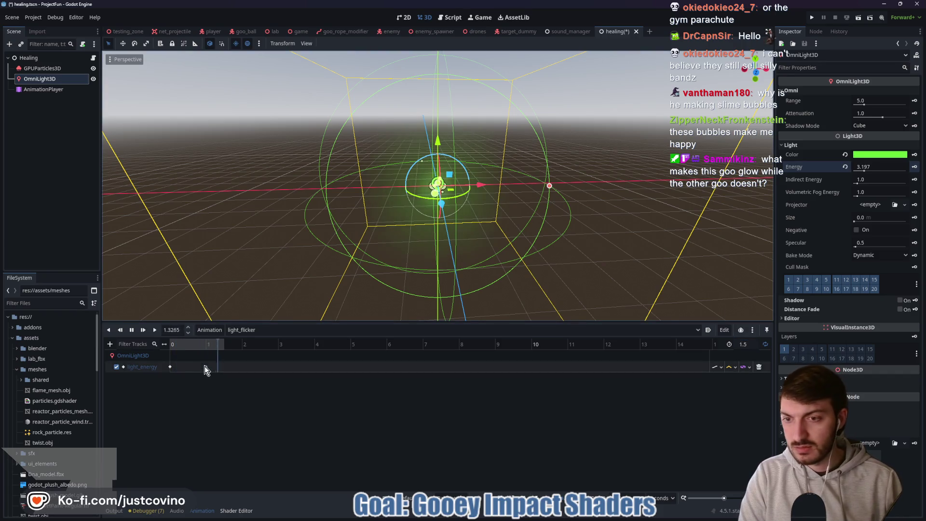
click(207, 367)
mouse_move(224, 371)
mouse_down()
mouse_move(228, 346)
mouse_move(224, 367)
mouse_up()
click(135, 333)
click(249, 415)
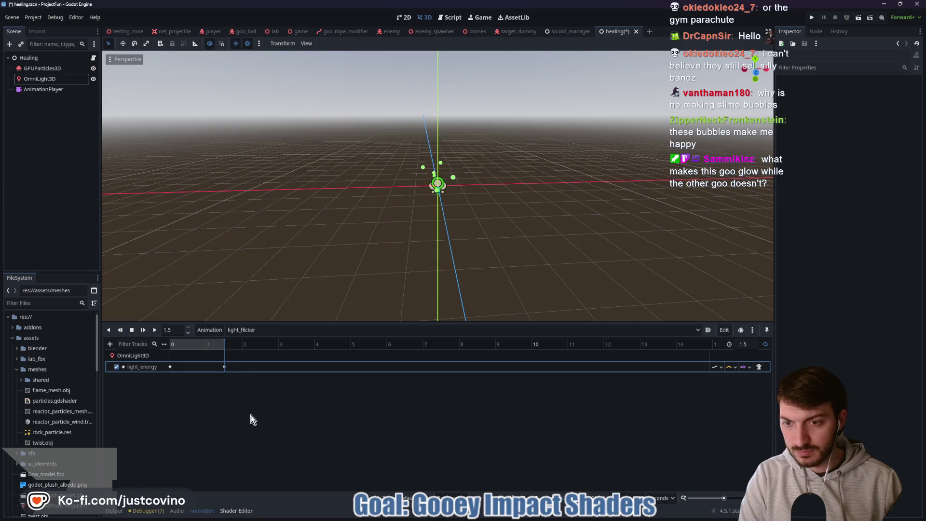
key(ctrl+s)
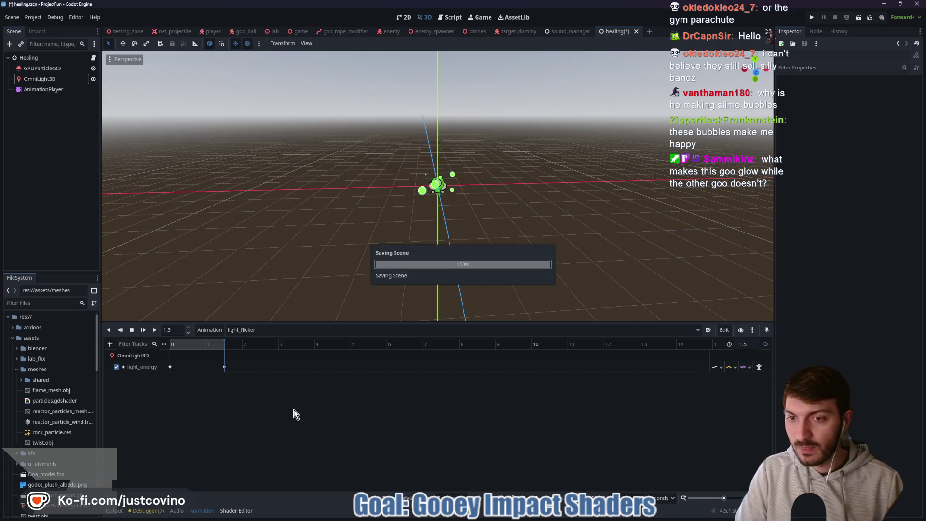
click(66, 57)
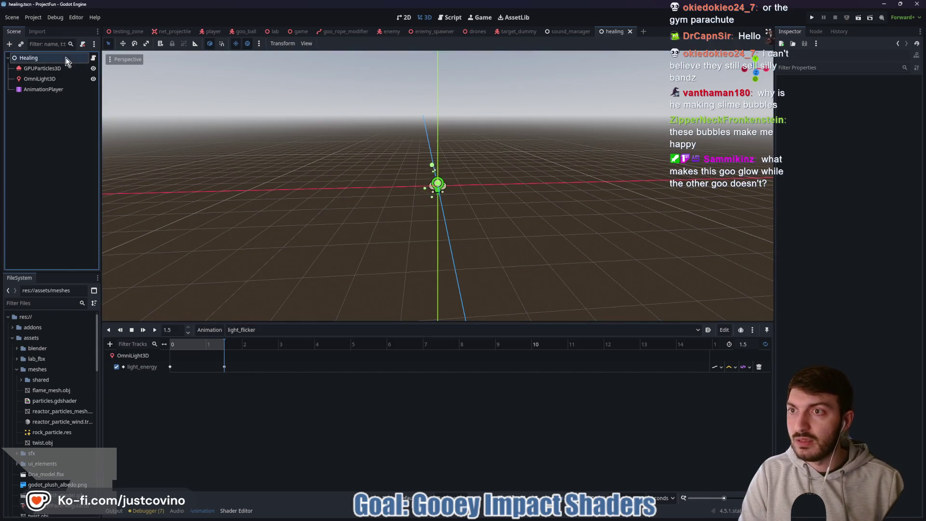
click(94, 58)
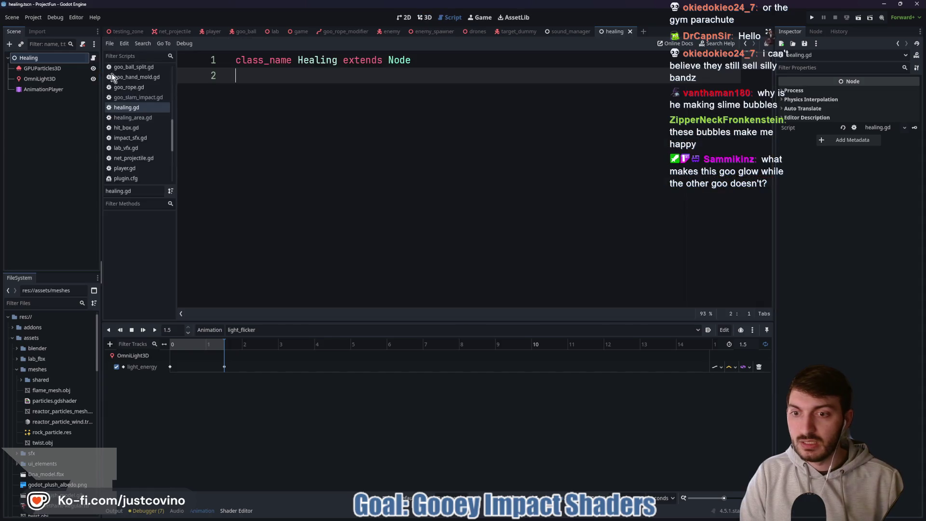
key(Return)
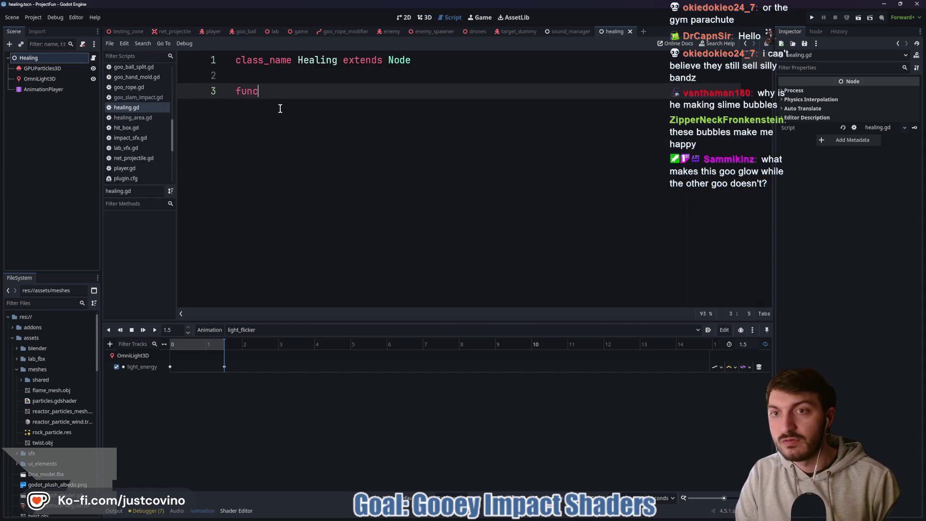
text(_r)
key(Return)
key(Return)
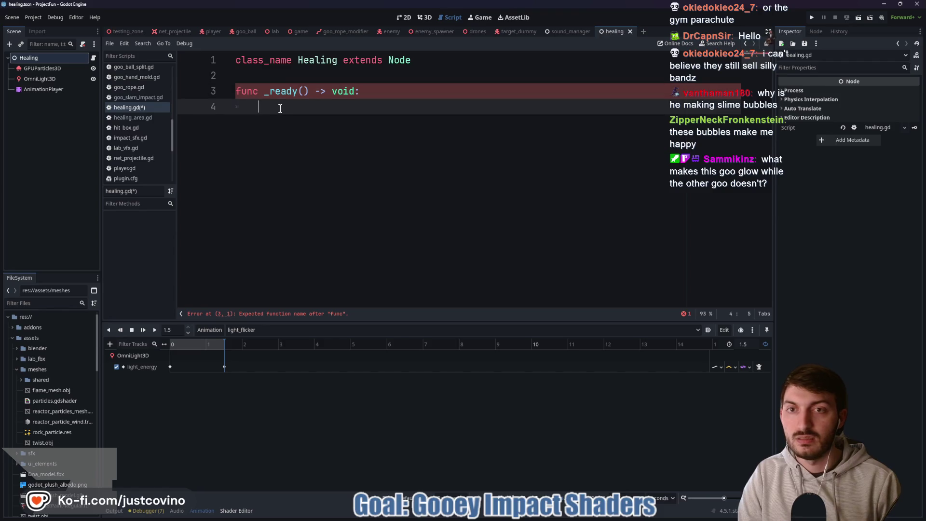
click(261, 74)
key(Return)
key(Return)
key(Return)
key(Up)
key(Up)
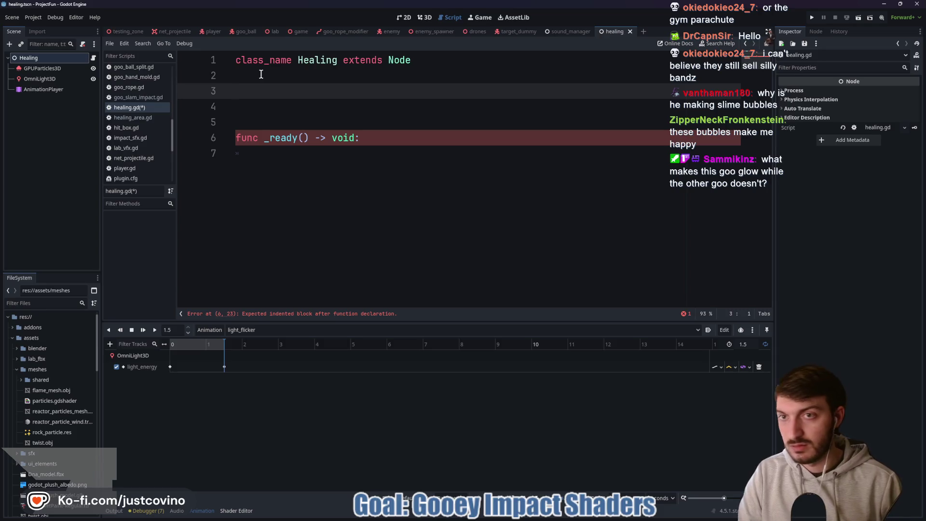
key(Down)
text(@onready v)
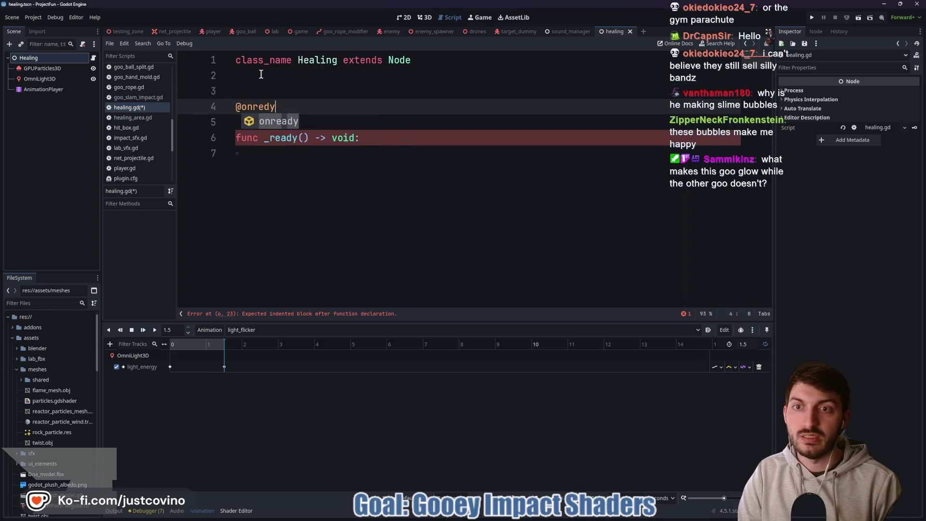
text(ar animation)
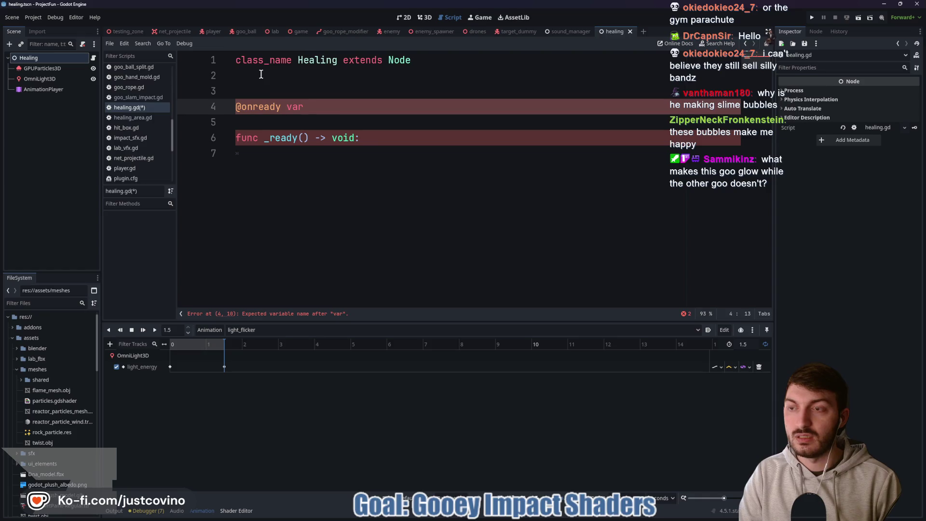
text(_player: An)
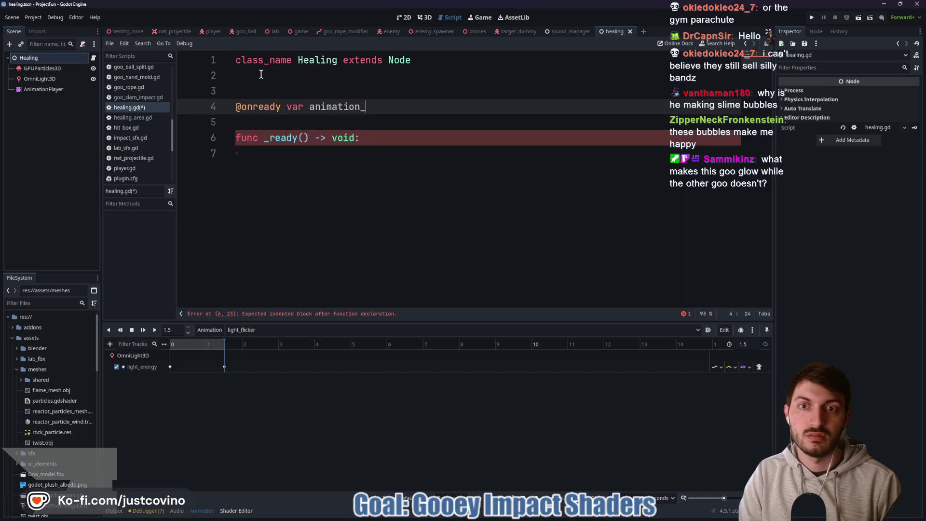
text(imationPlayer = $)
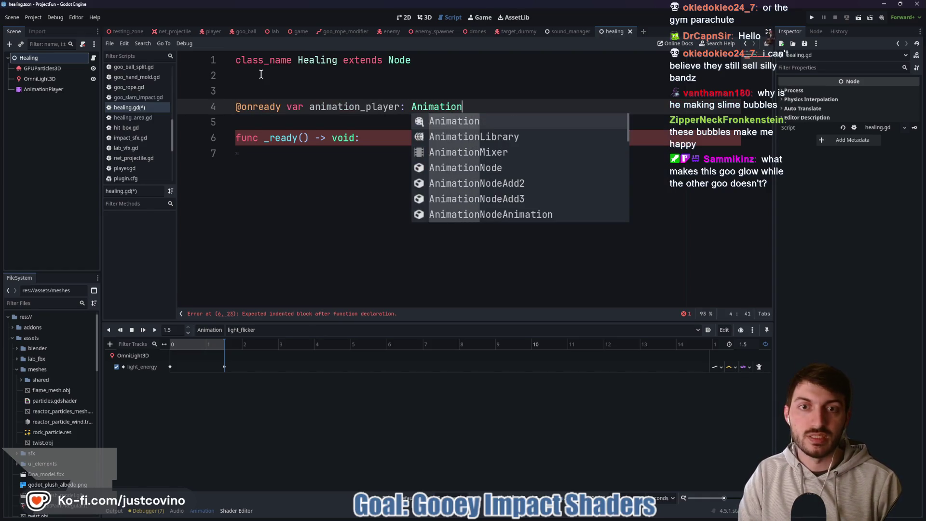
text(Anima)
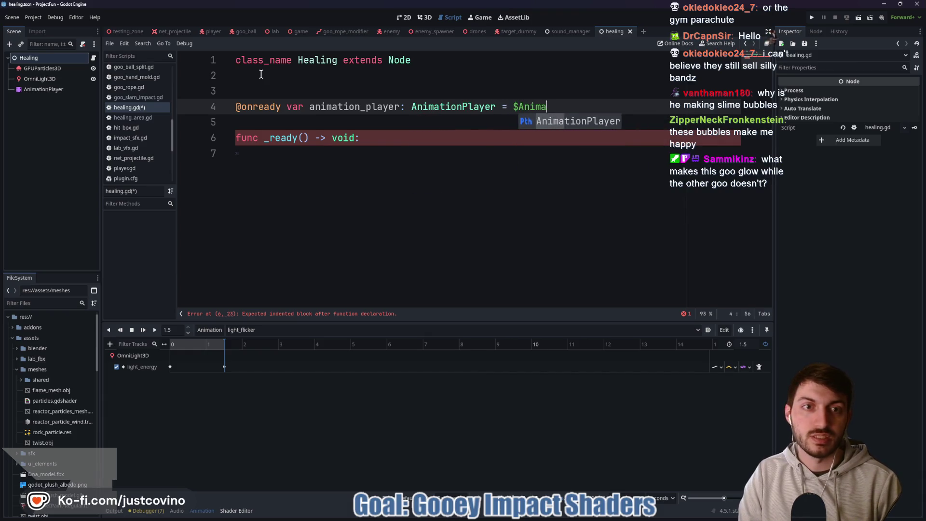
key(Return)
- Make _ready play the light_flicker animation with animation_player.play("light_flicker")
click(325, 151)
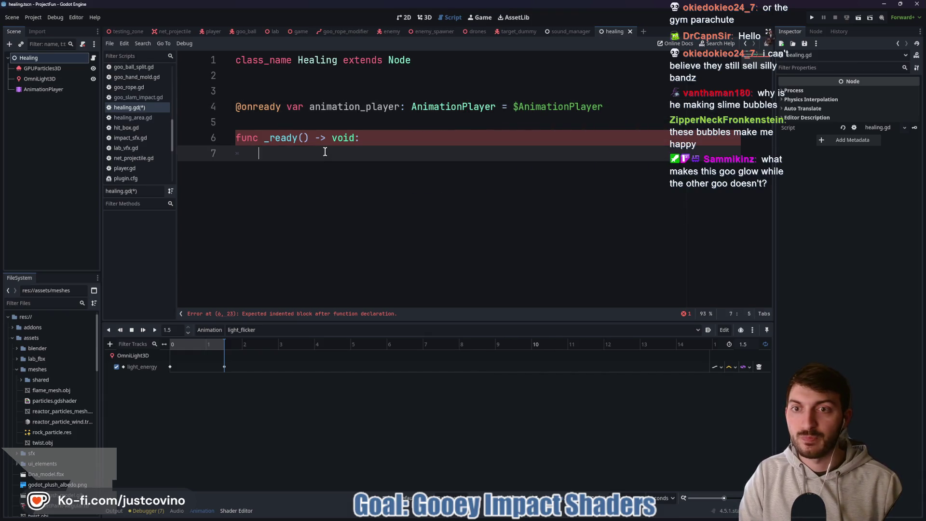
text(nima)
key(Return)
text(.play)
key(Return)
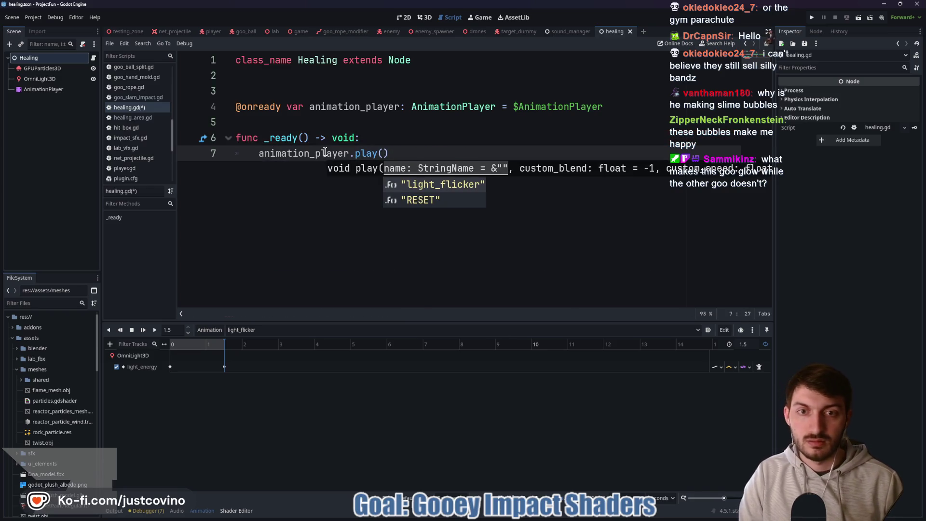
key(Return)
- Connect animation_player.animation_finished to _on_anim_finished inside _ready
click(500, 155)
key(Return)
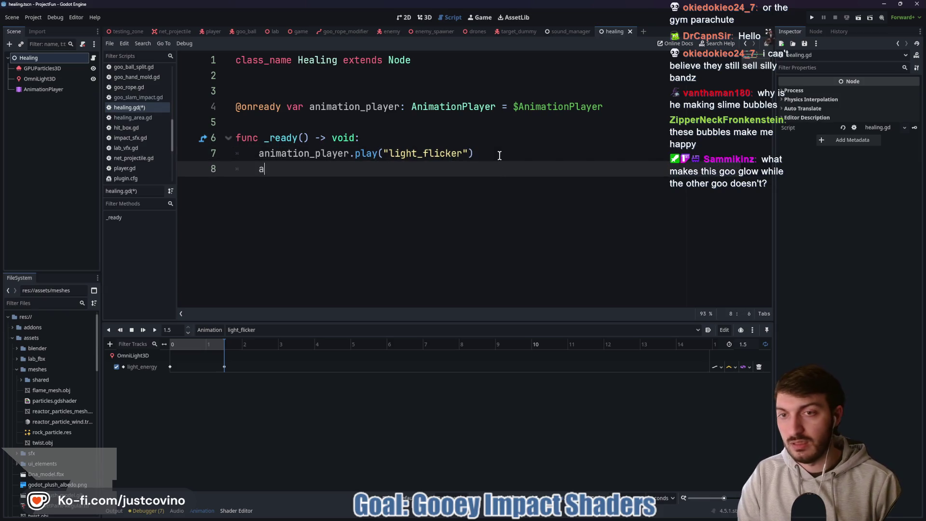
text(nimation)
key(Return)
text(.)
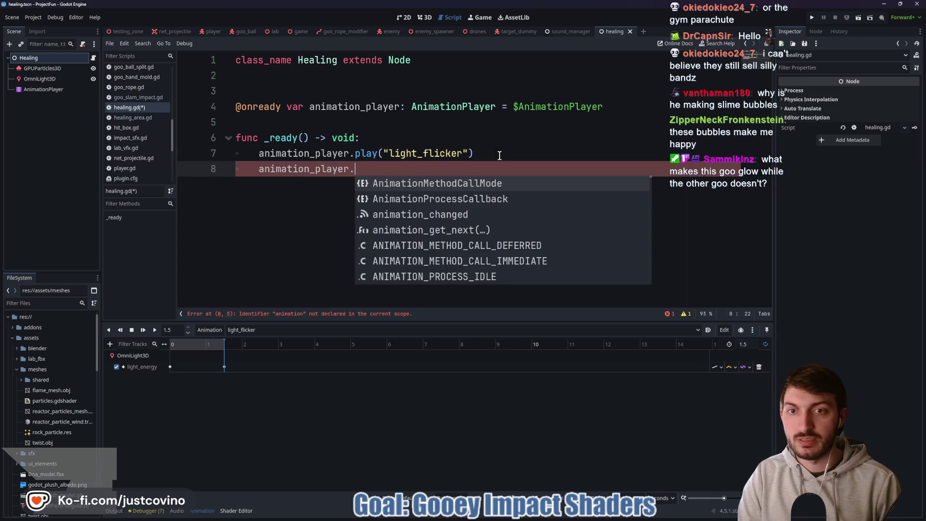
text(animation_f)
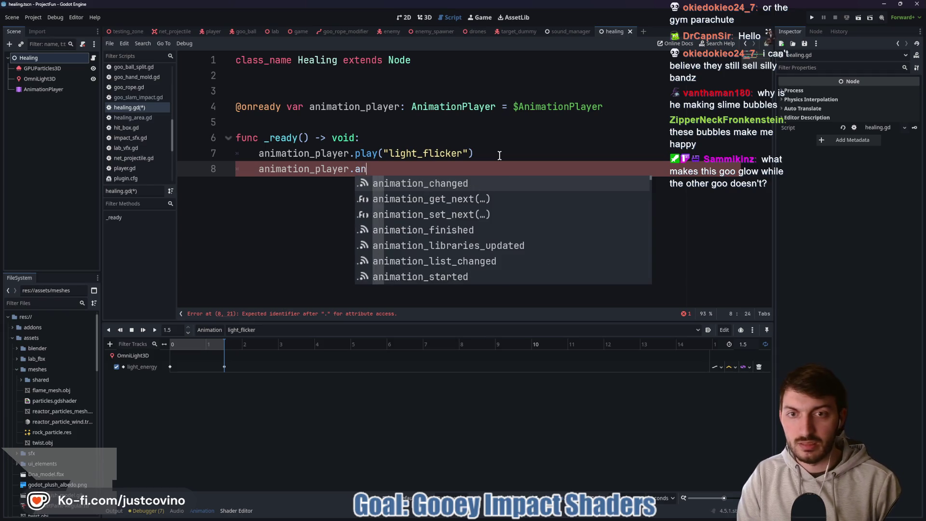
text(in)
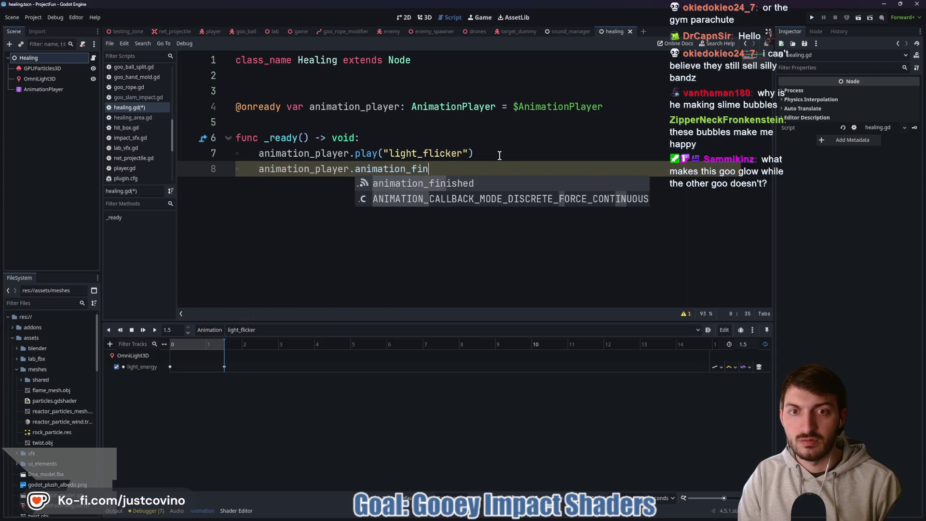
key(Return)
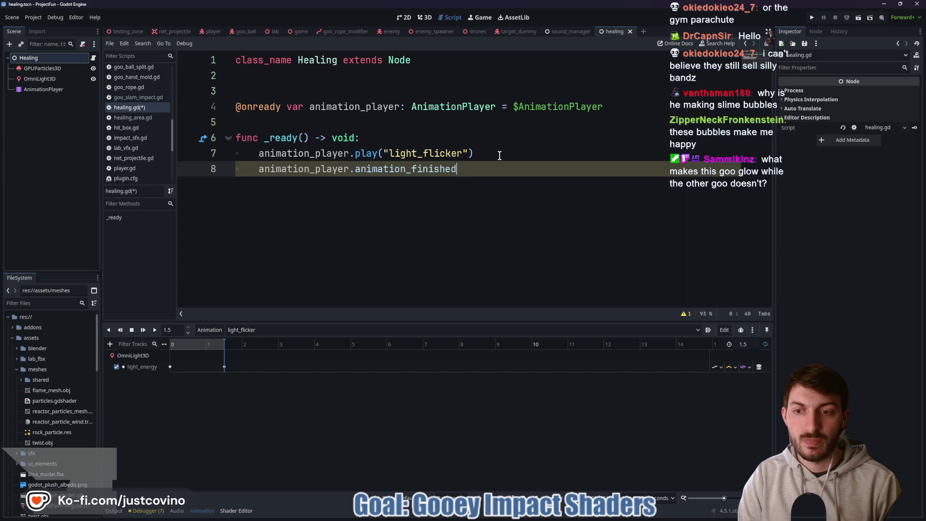
text(.c)
key(Return)
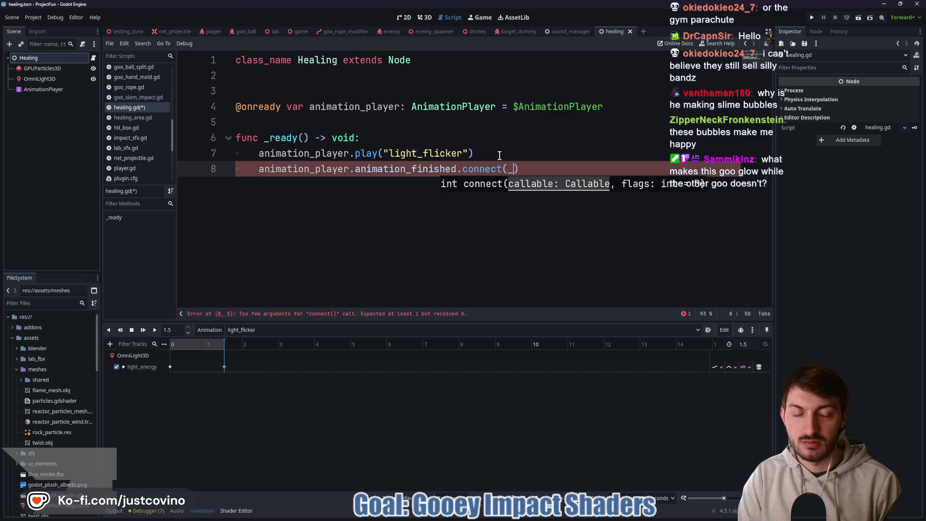
text(on_anim)f)
key(BackSpace)
key(Left)
text(_)
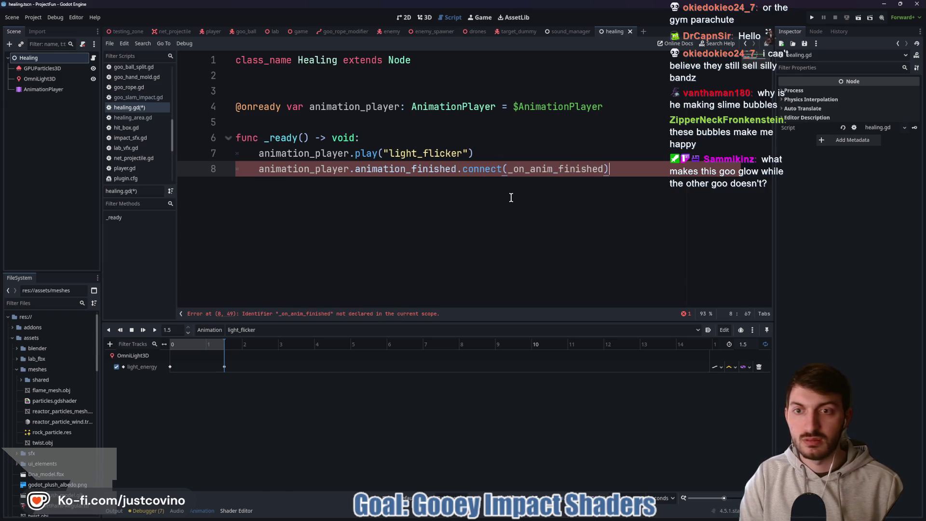
key(Return)
key(Return)
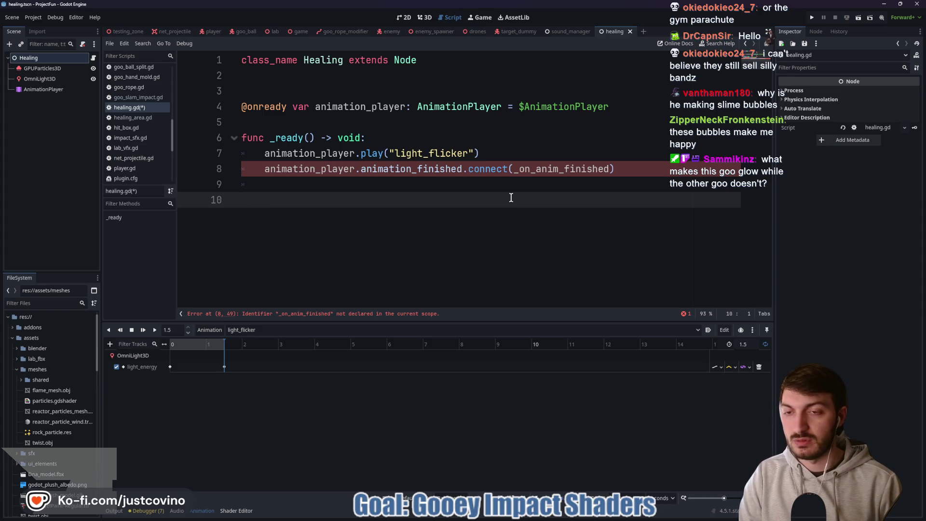
- Write the func _on_anim_finished() -> void: header below _ready, leaving its body empty
key(Return)
text(func _on_n)
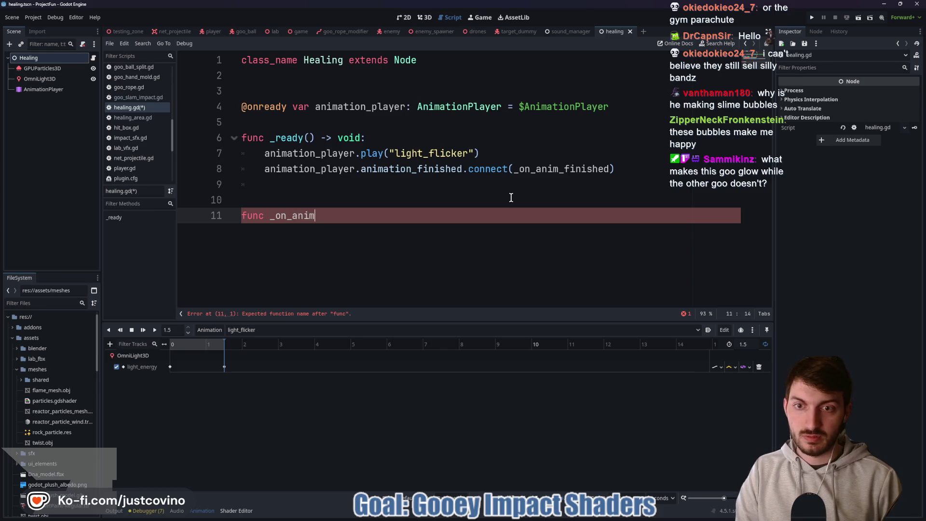
text(*()
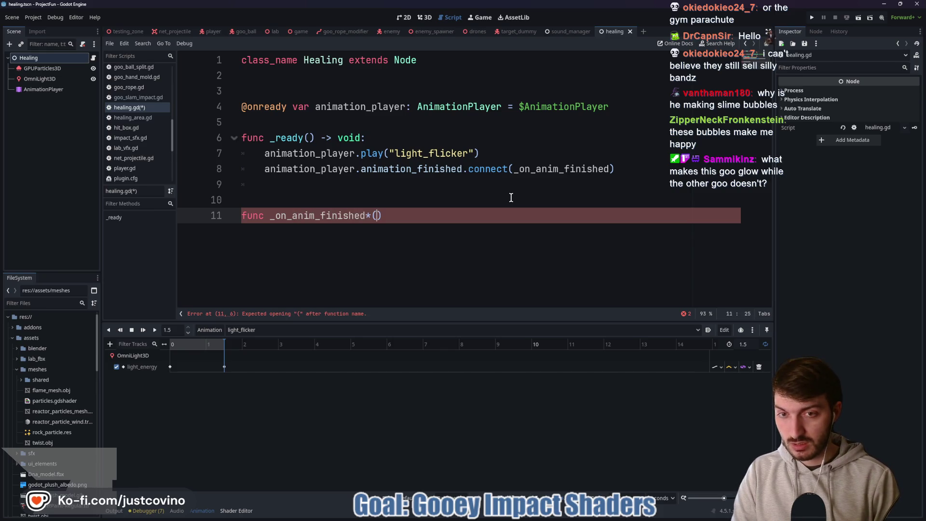
text(()
key(BackSpace)
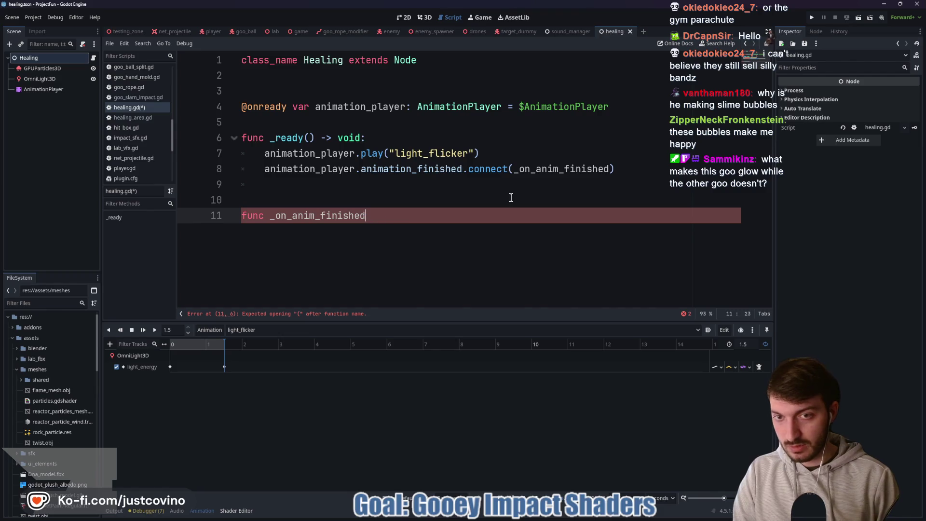
key(BackSpace)
key(Return)
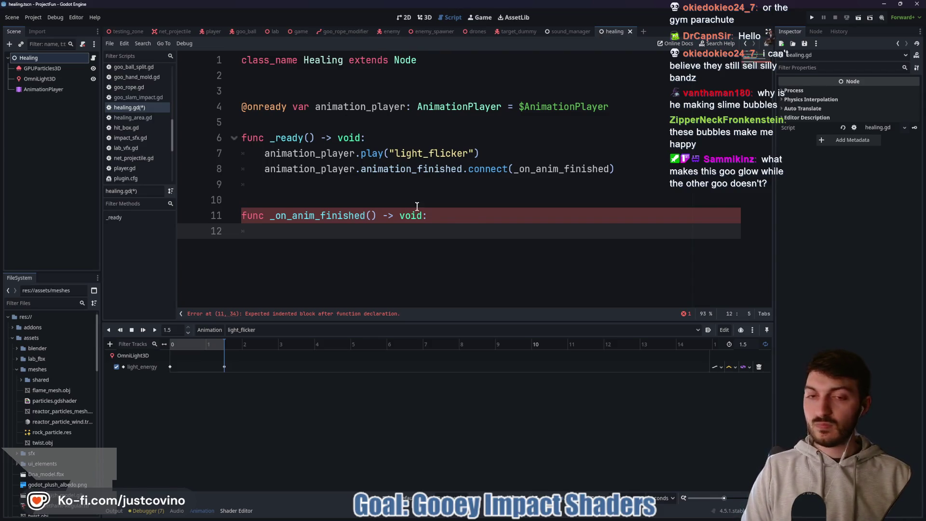
click(43, 88)
- Toggle looping on the light_flicker animation, then save the healing scene and healing.gd
click(765, 345)
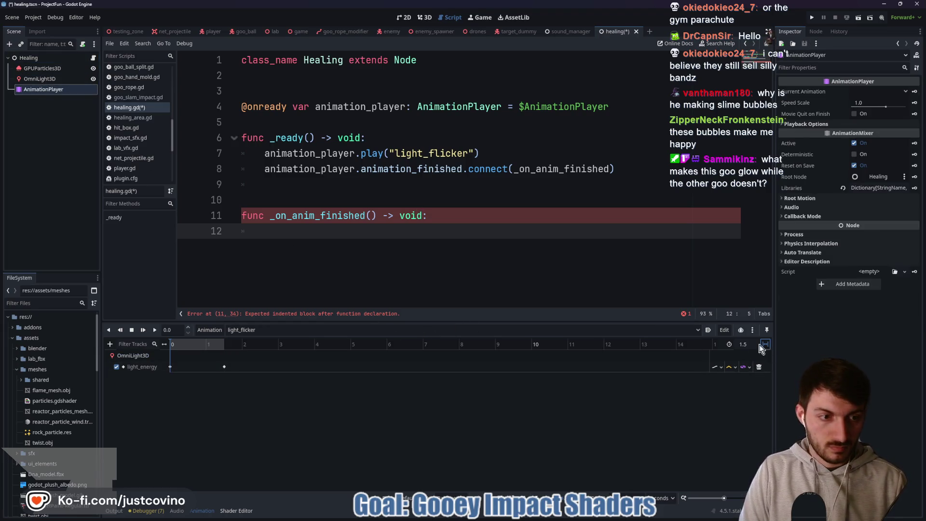
click(326, 234)
key(ctrl+s)
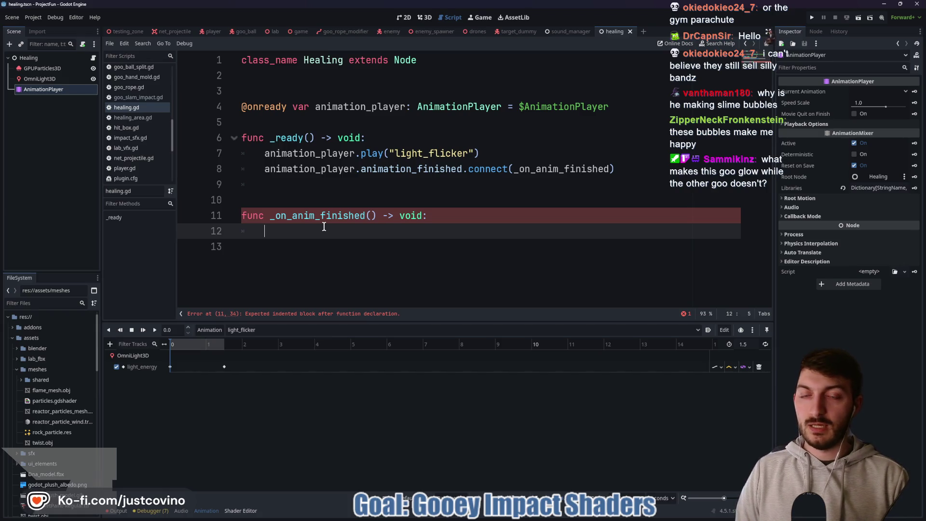
click(277, 81)
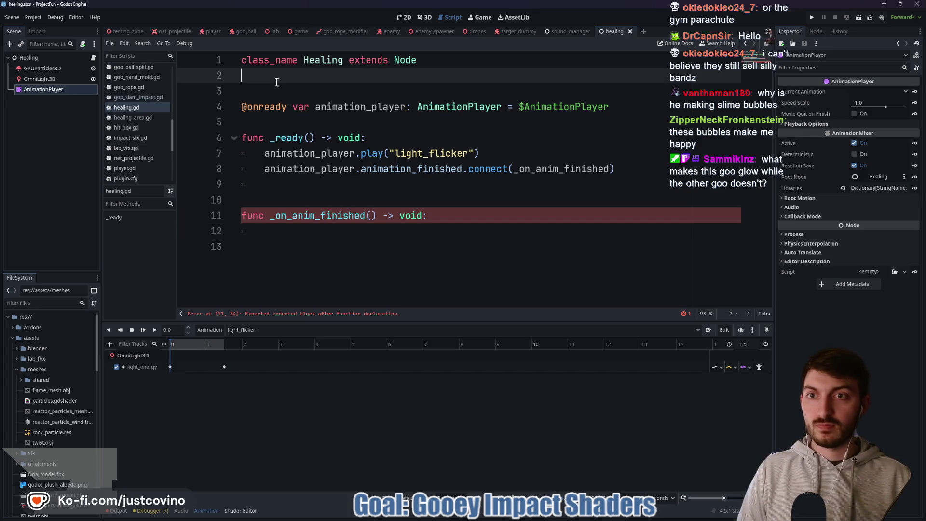
- Export heal_percentage as a float set to 0.15 under class_name
text(export var h)
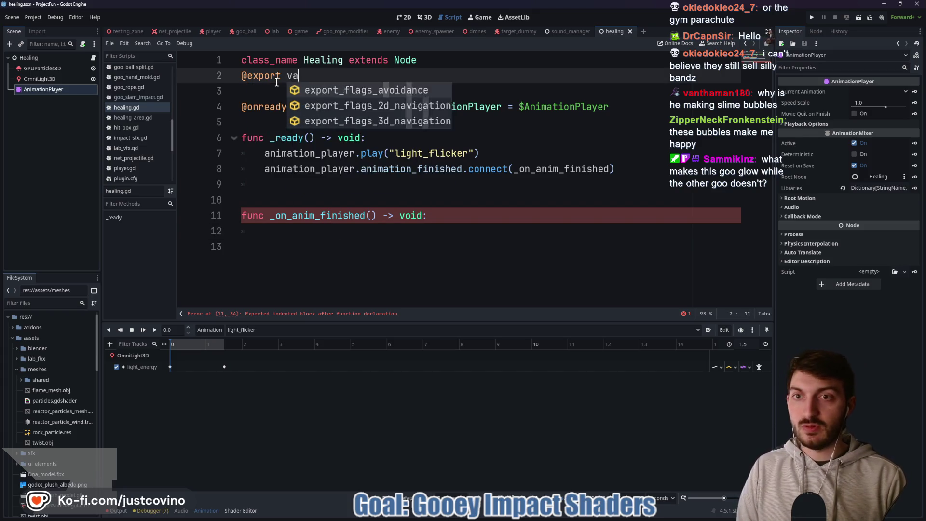
text(eal_)
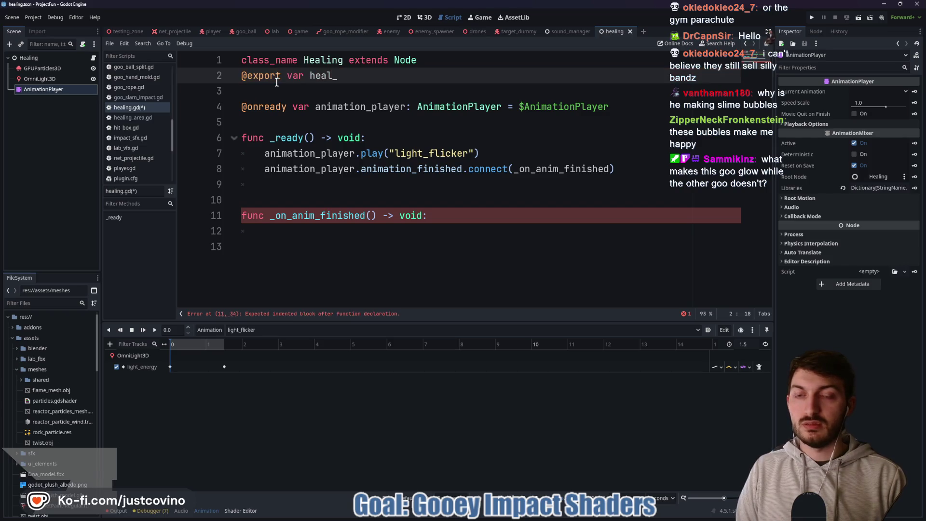
text( fkloat = )
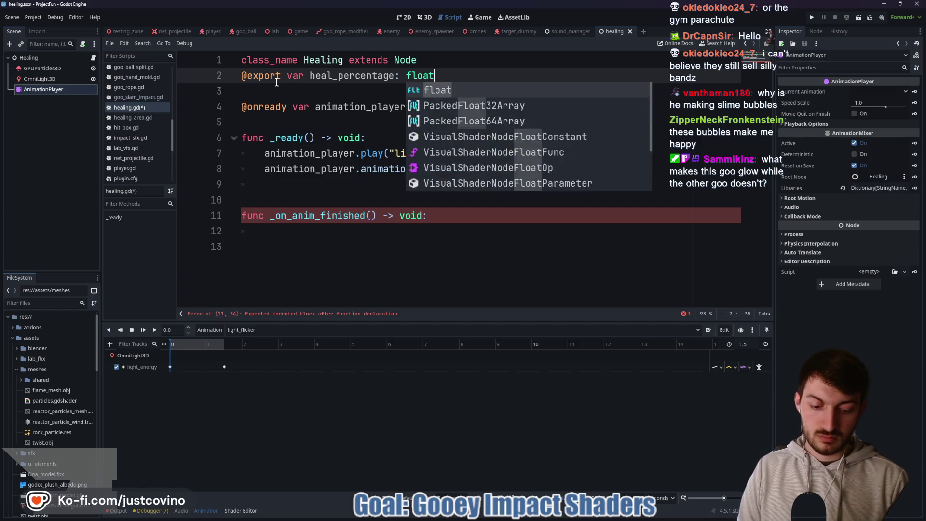
text(0.15)
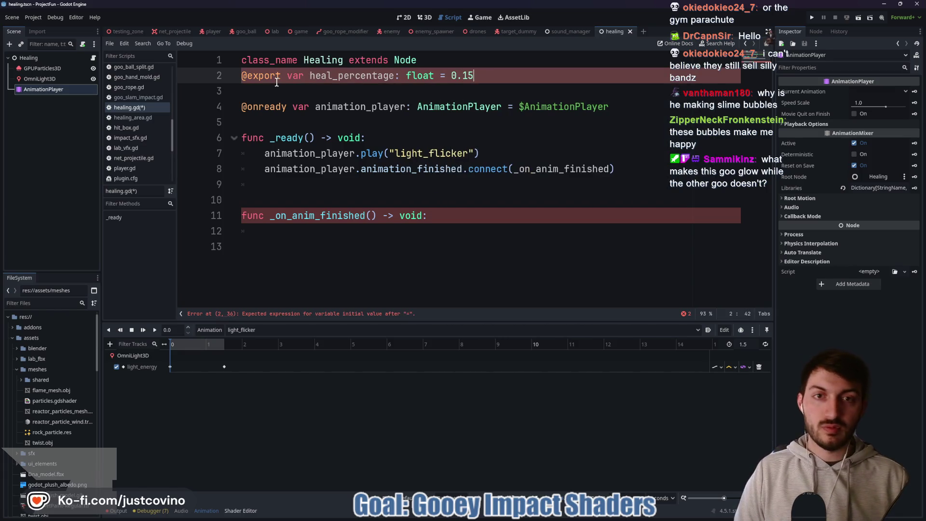
key(Up)
key(Return)
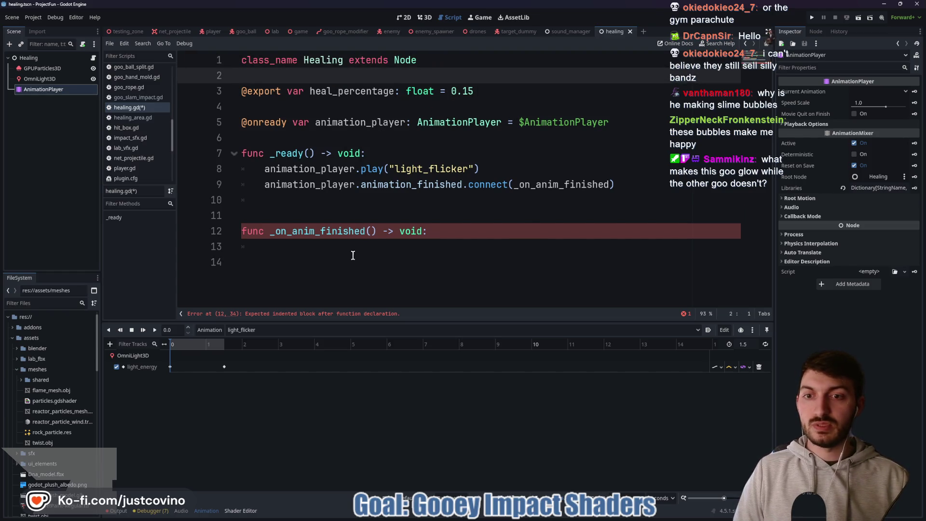
- Add an exported times_healed int variable set to 3 below heal_percentage
click(501, 91)
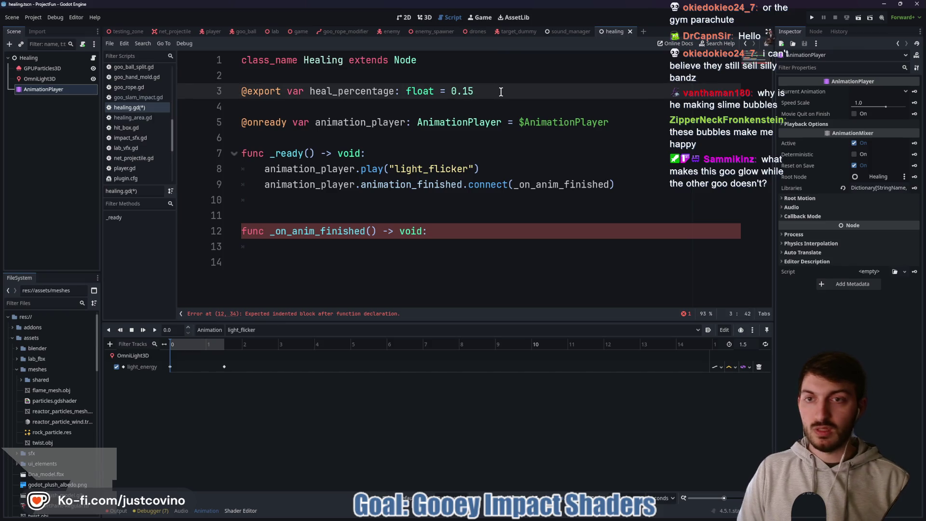
key(Return)
text(@e)
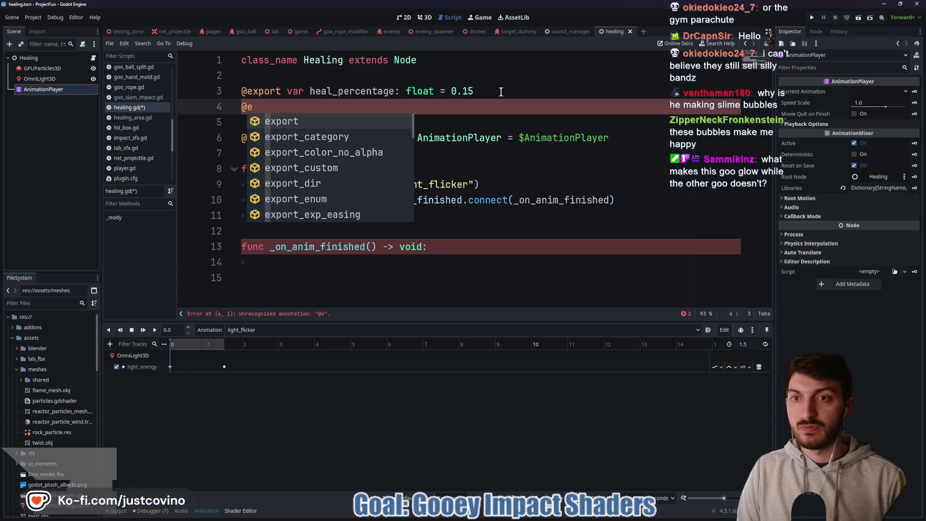
key(Return)
text(rt var)
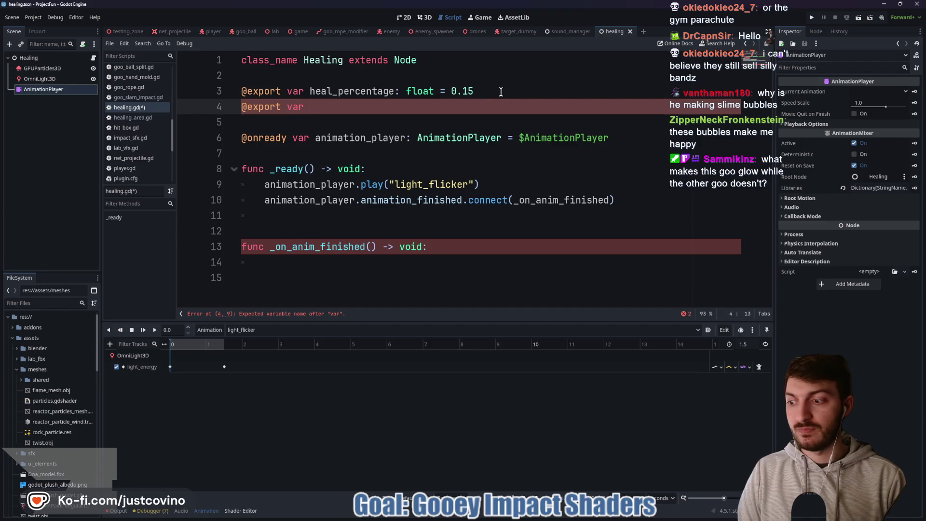
text(s)
key(BackSpace)
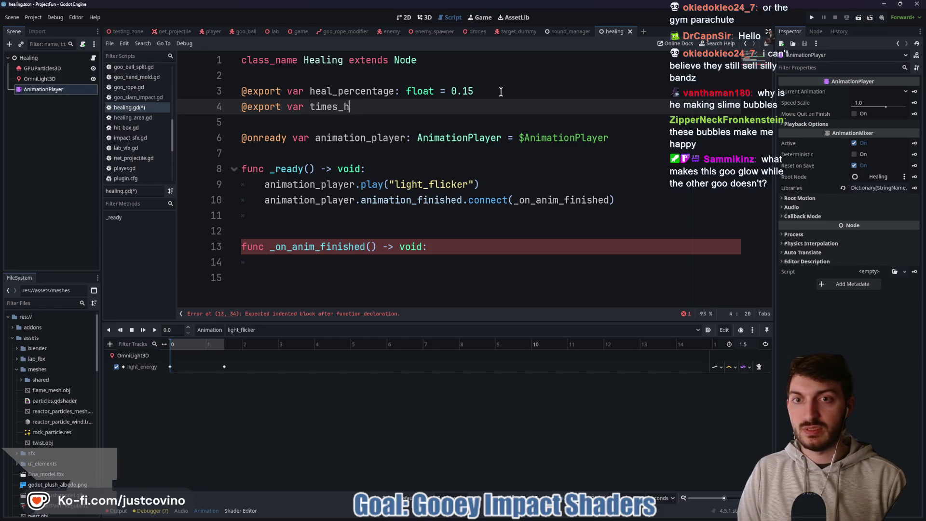
text(int =)
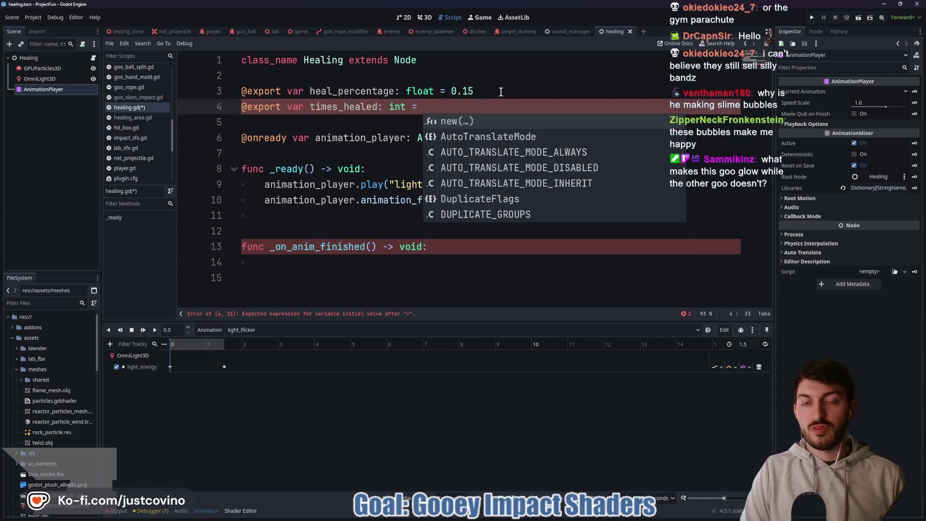
text( 3)
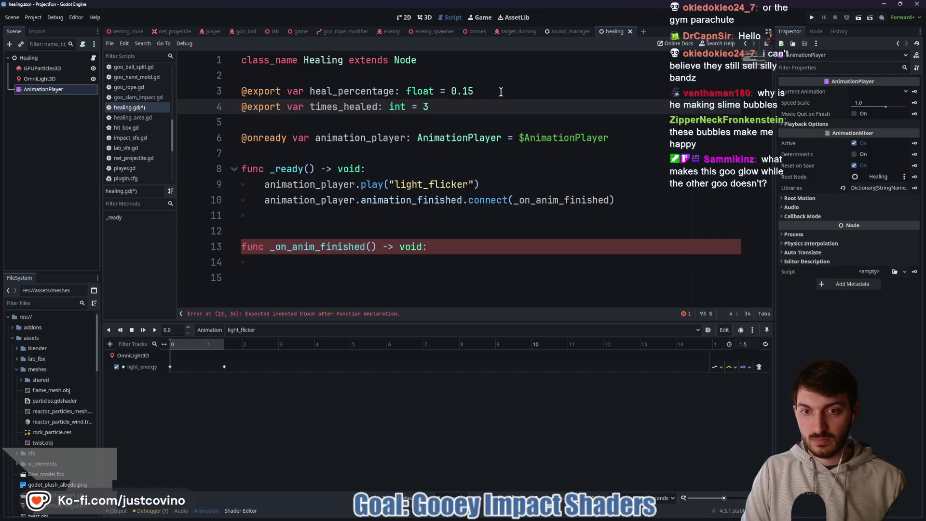
click(306, 260)
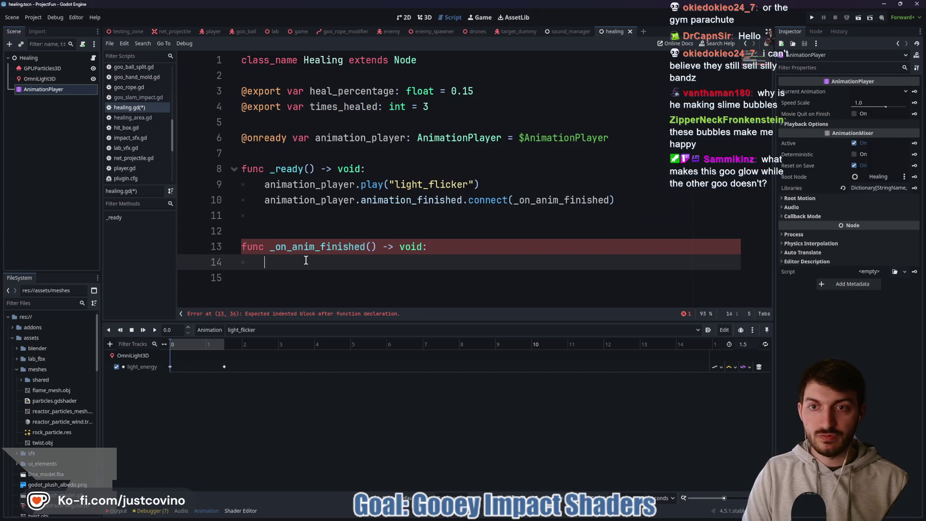
- Declare healed_counter as an int starting at 0 below the animation_player variable
click(312, 151)
key(Return)
key(Return)
key(Up)
text(var)
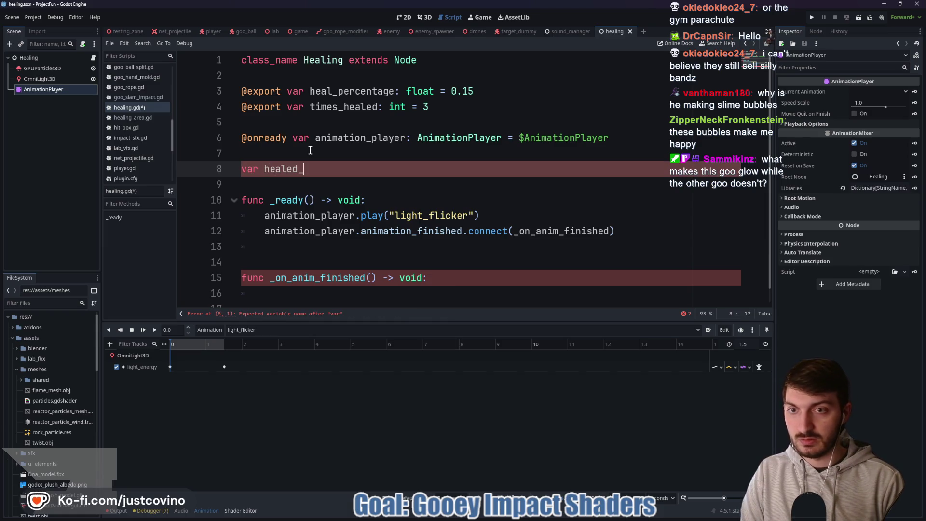
text(: int = -)
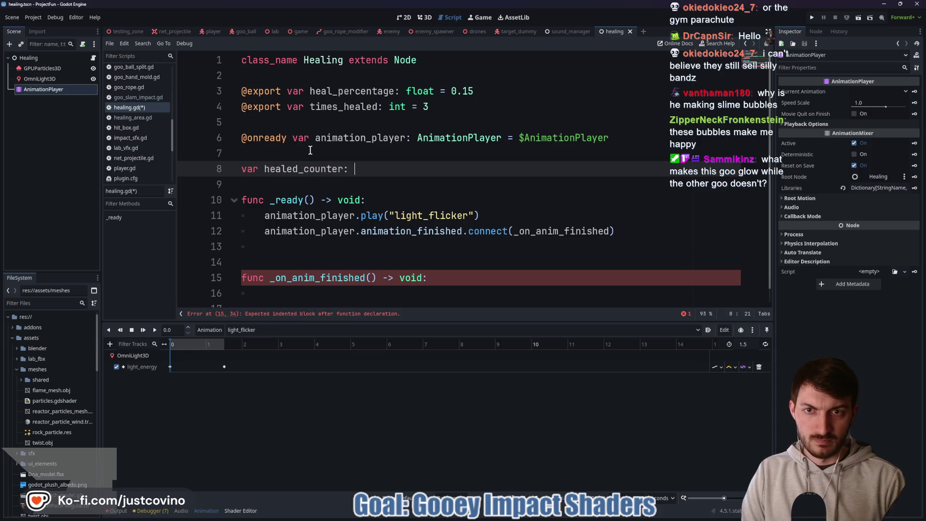
key(BackSpace)
text(0)
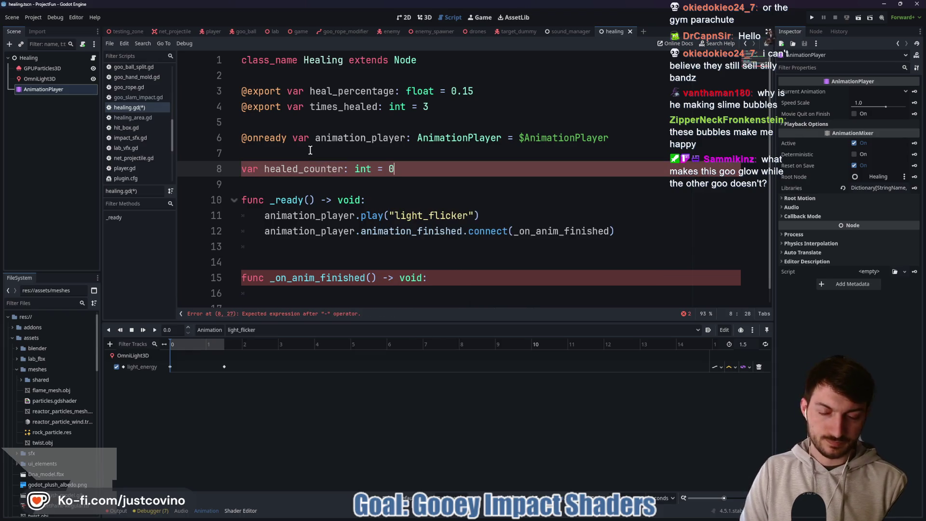
- Increment healed_counter by 1 in the _on_anim_finished body
scroll(413, 215, down, 1)
click(300, 274)
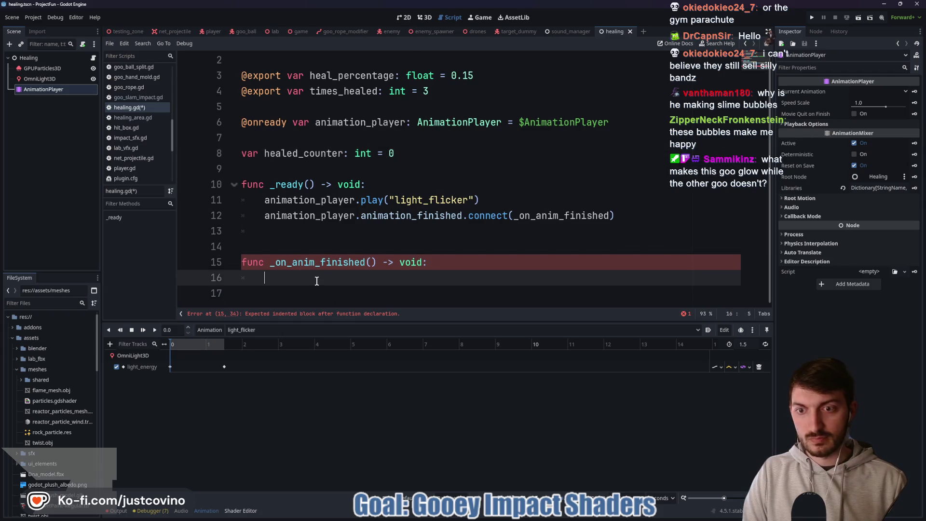
text(healed)
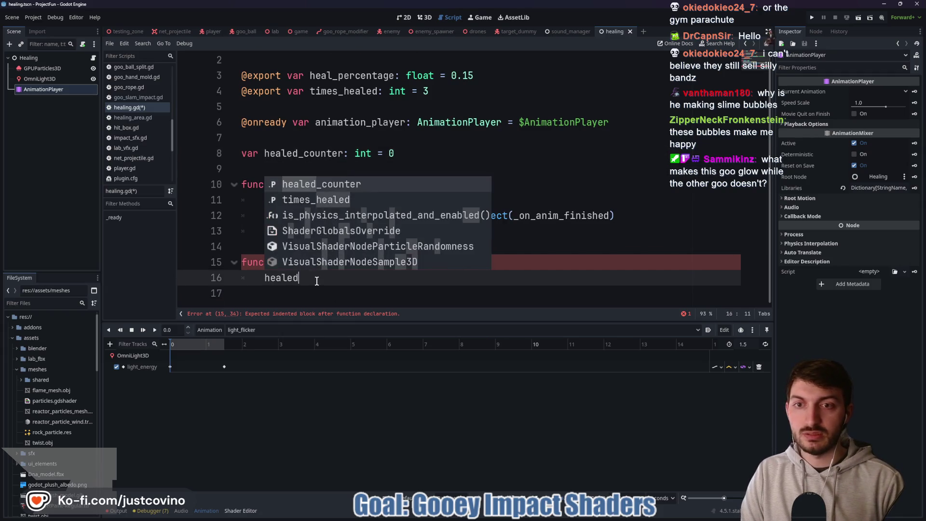
key(Return)
text(+= )
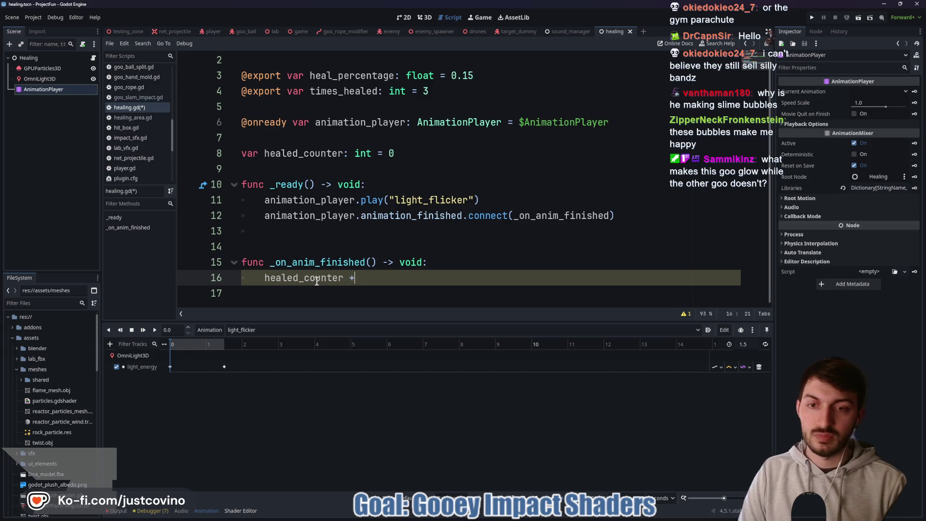
text(1)
key(Return)
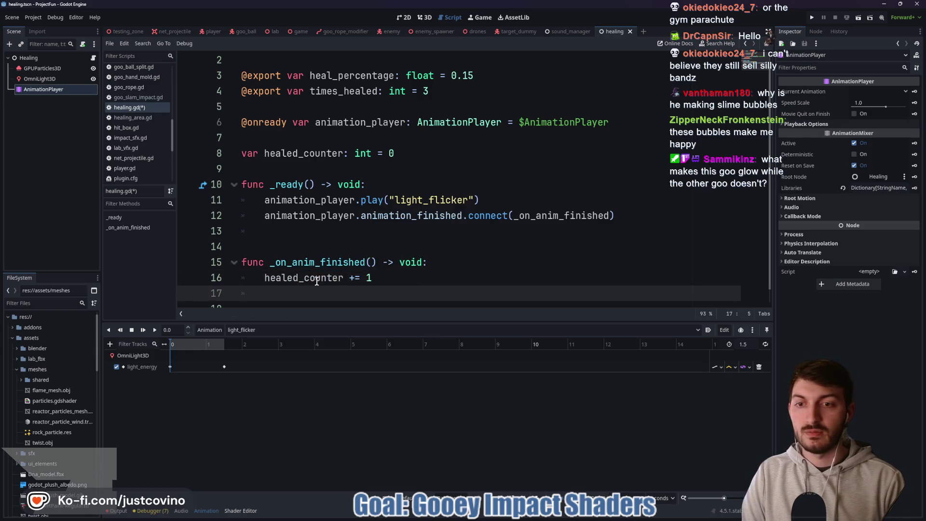
- Call queue_free() once healed_counter >= times_healed, and begin the player health increase line
text(heale)
key(Return)
text(>)
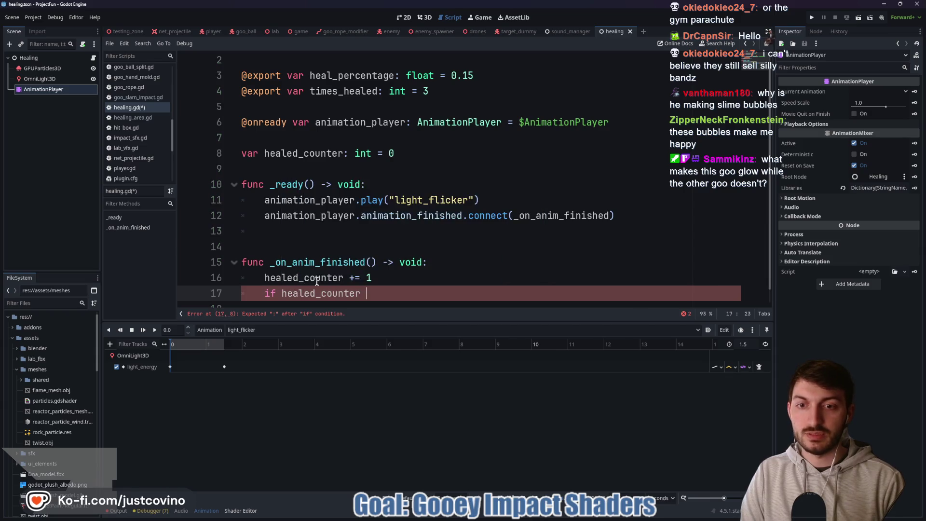
text(=)
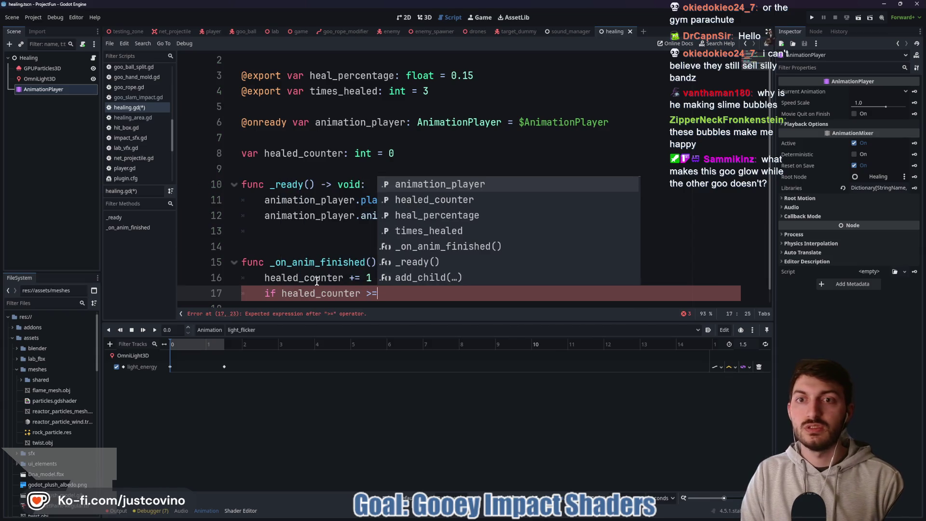
text( times)
key(Return)
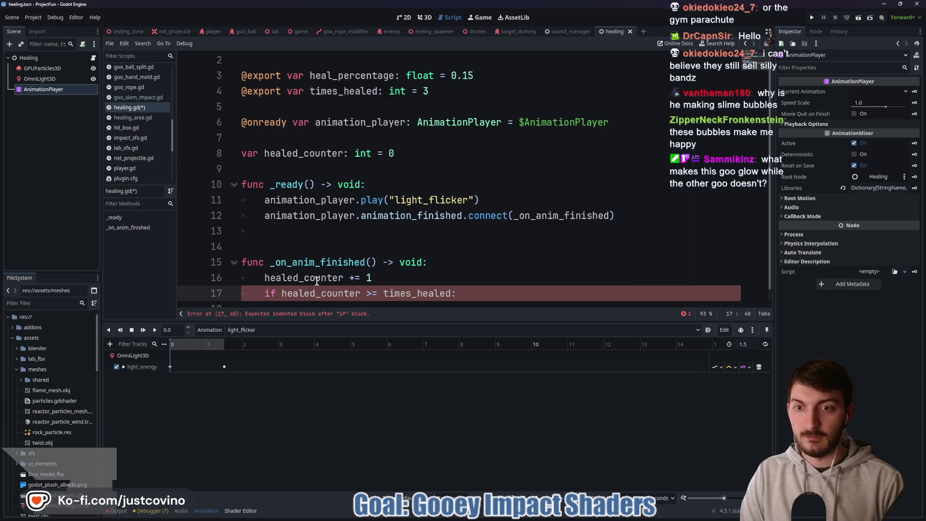
text(queue)
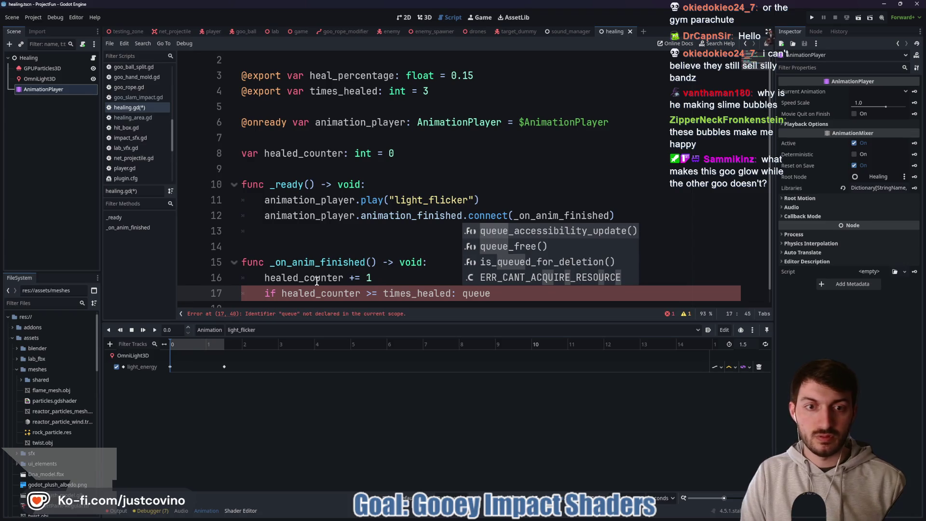
key(Down)
key(Return)
key(Return)
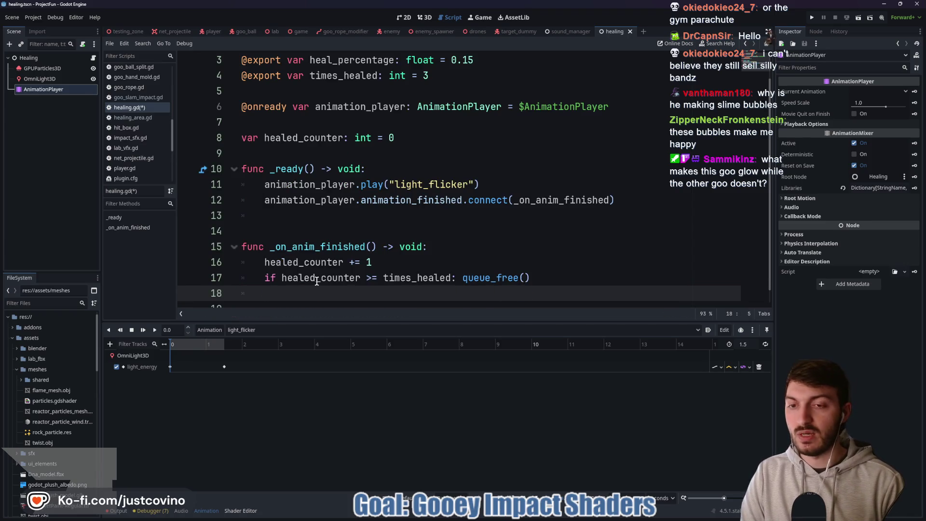
text(Player.current)
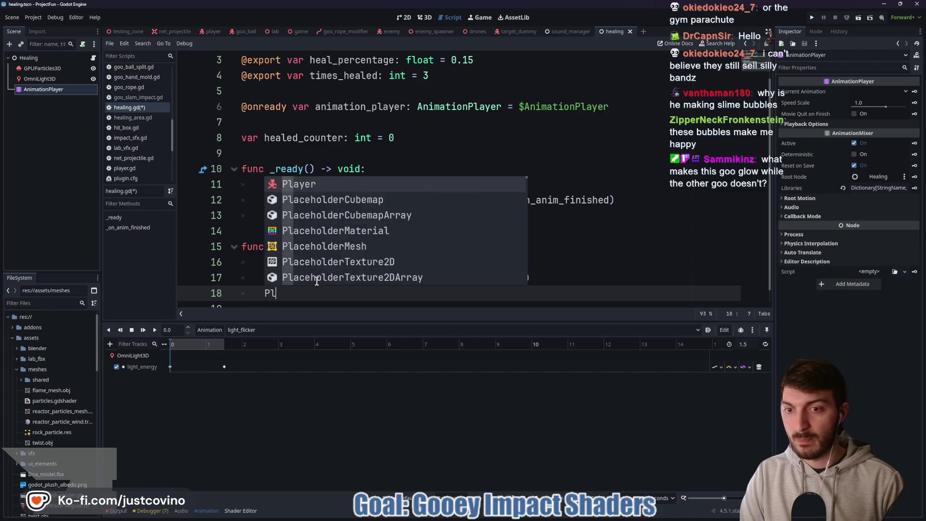
text(.)
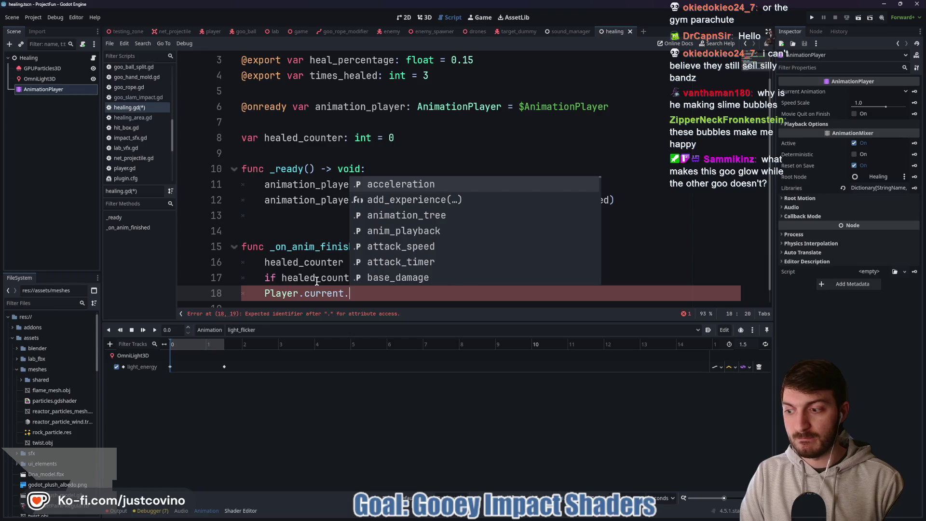
text(health)
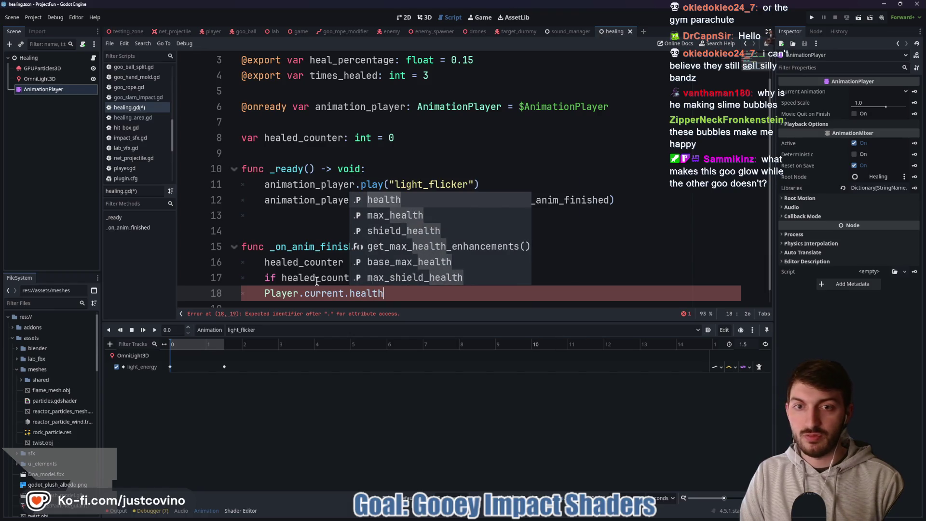
text( +=)
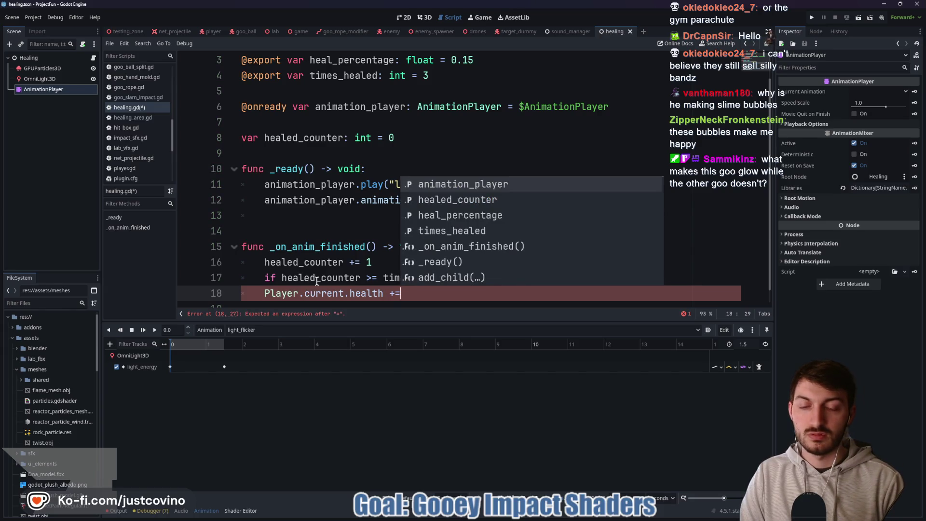
text( (Player)
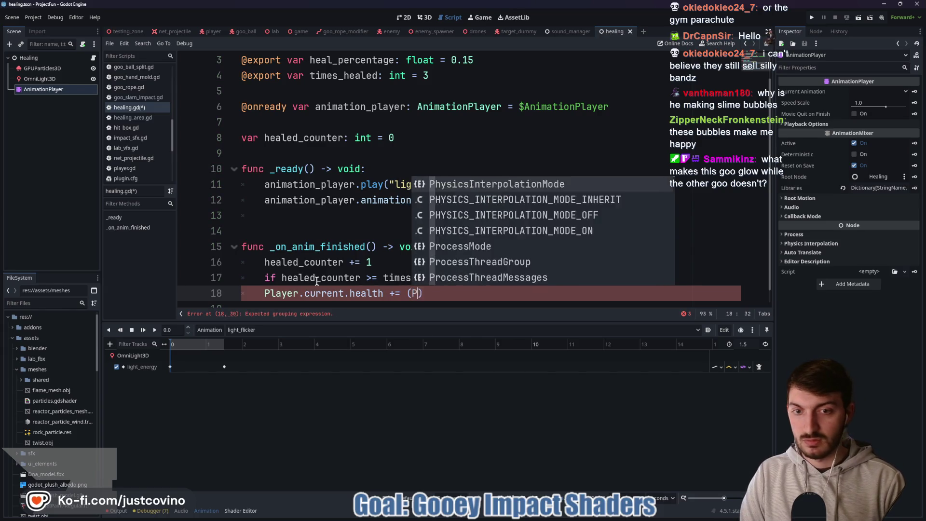
text(.current.health)
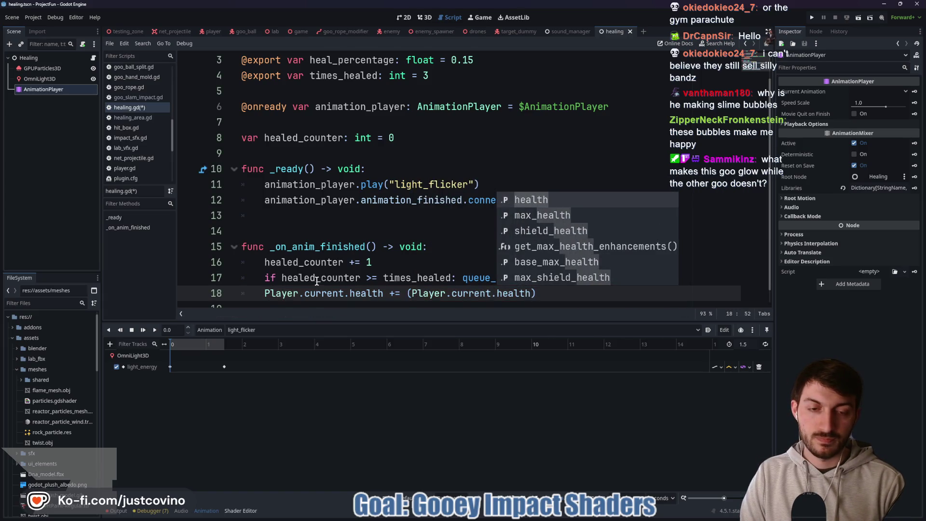
- Complete the heal as Player.current.health += (Player.current.max_health * heal_percentage) and save
key(BackSpace)
key(BackSpace)
key(BackSpace)
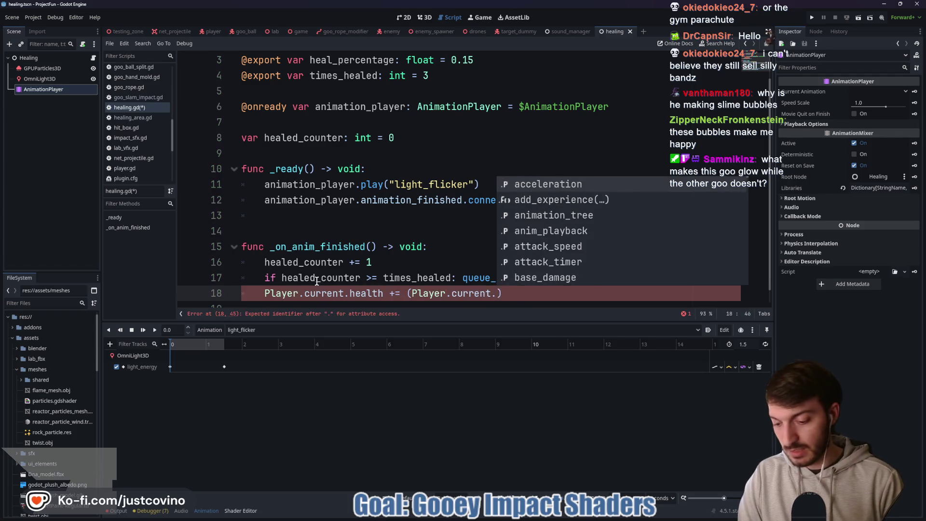
text(max)
key(Down)
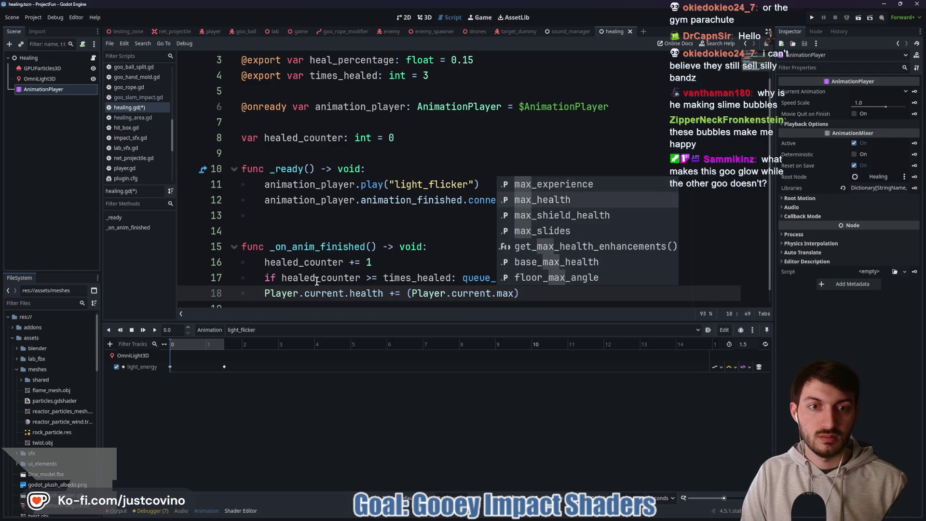
key(Return)
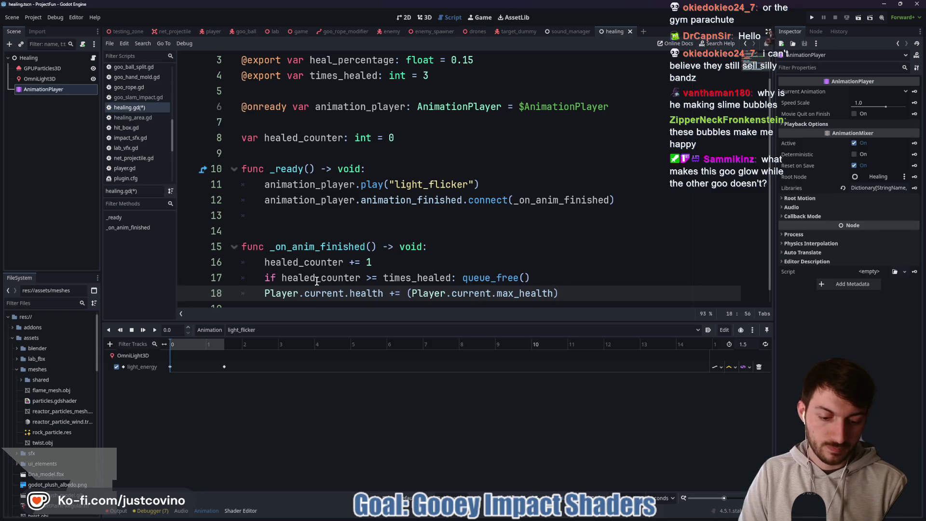
text(heal)
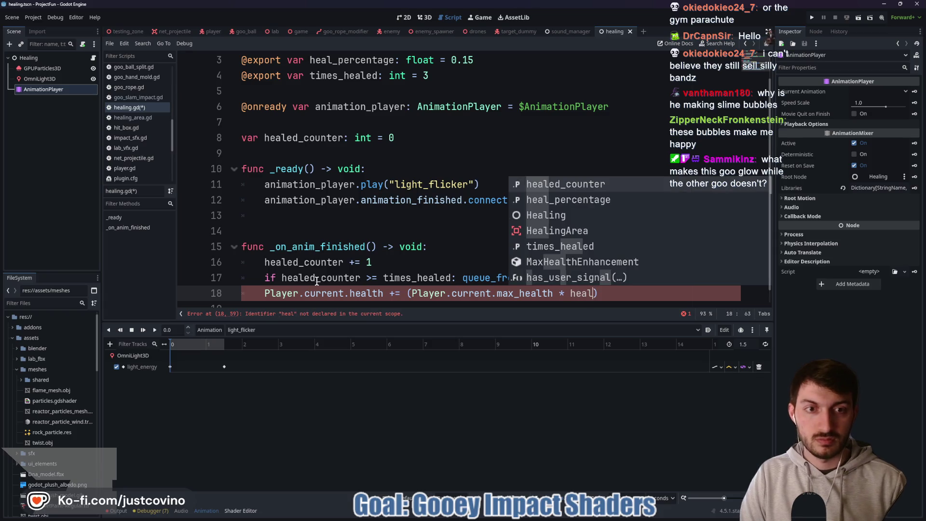
key(Down)
key(Return)
text())
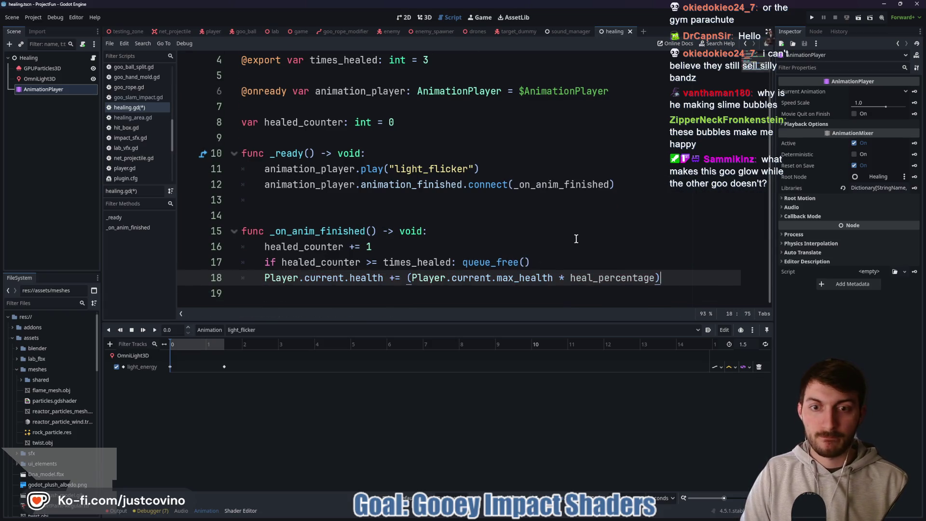
key(ctrl+s)
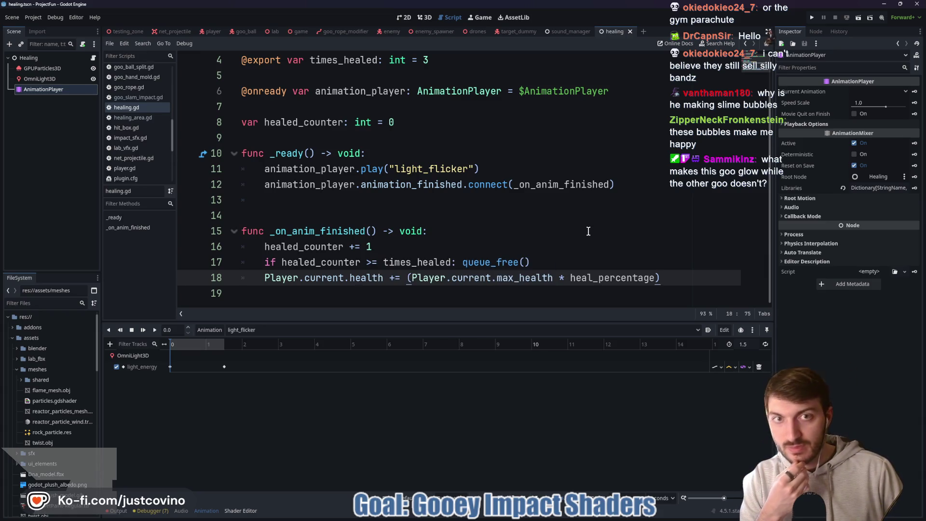
scroll(496, 146, up, 2)
scroll(498, 143, down, 1)
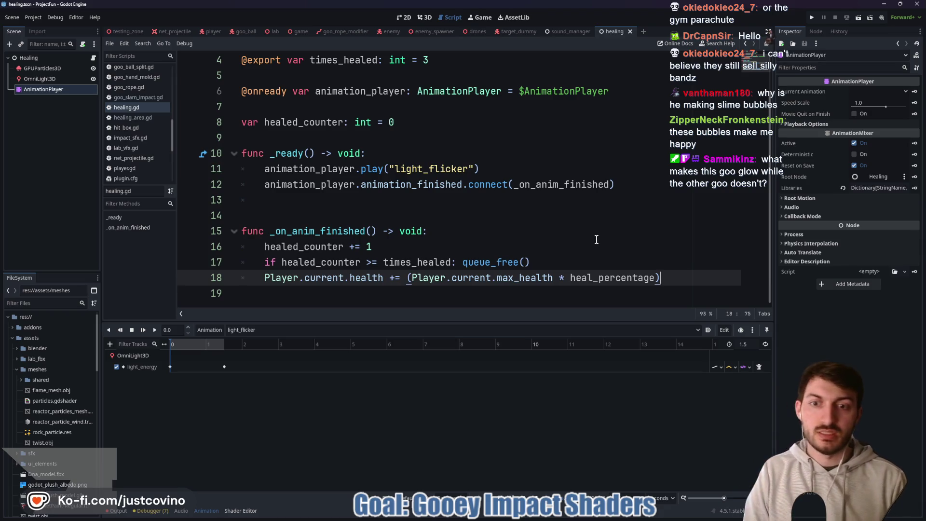
- Replay light_flicker with animation_player.play("light_flicker") after healing, then save the script
key(Return)
text(animation_player.play)
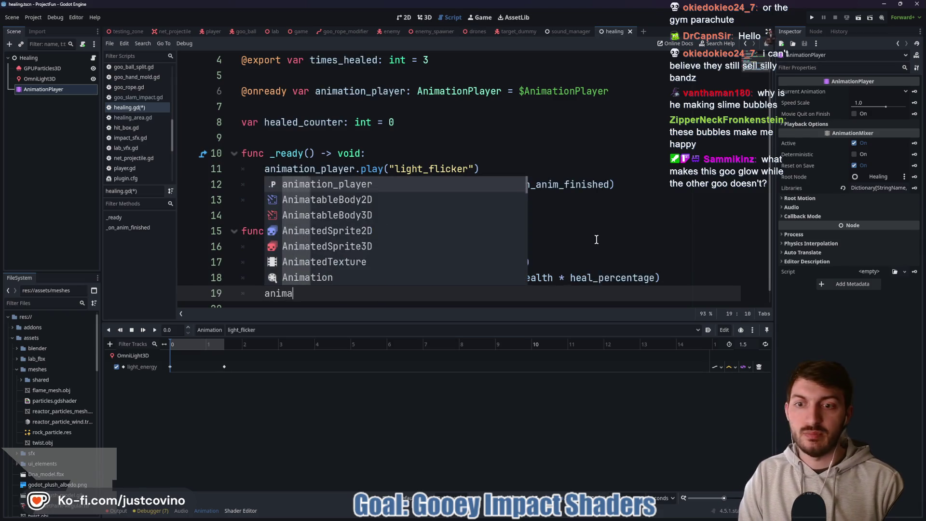
text(()
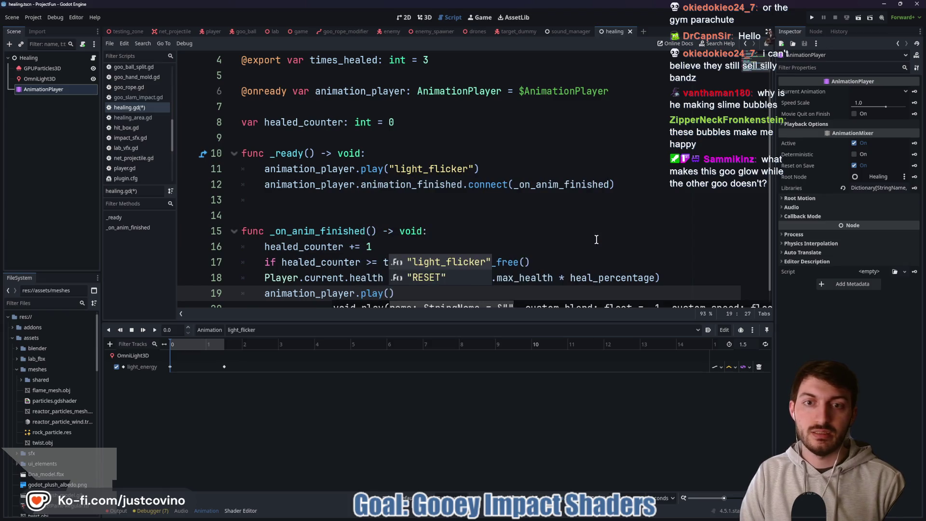
key(Return)
key(End)
key(ctrl+s)
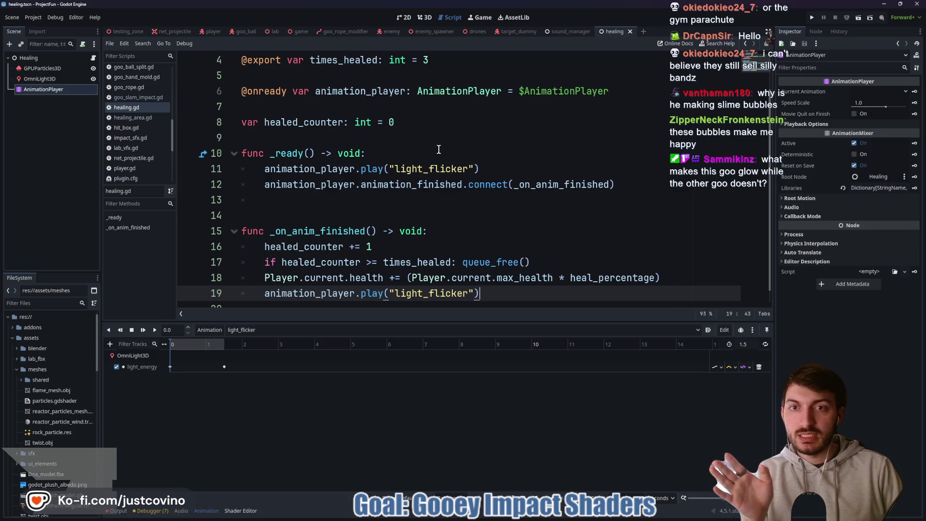
scroll(445, 156, up, 1)
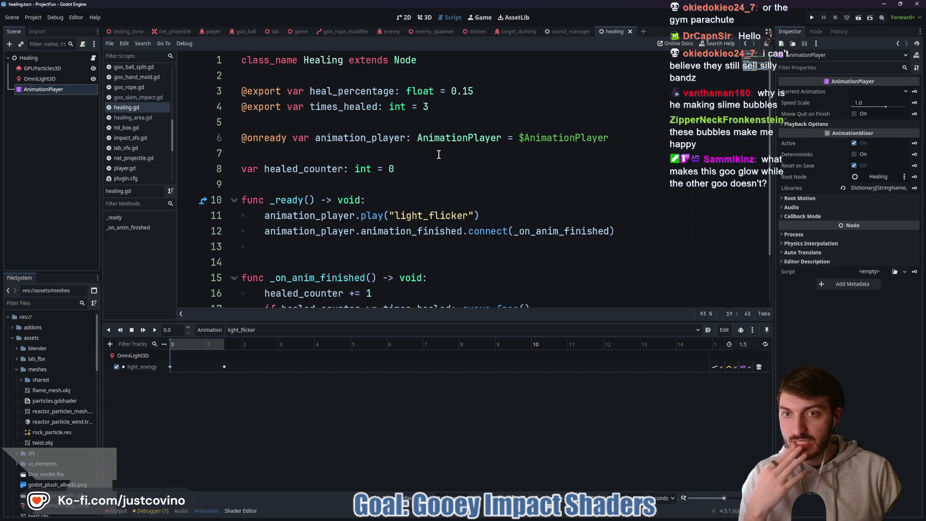
- Tidy the FileSystem tree by collapsing the assets folder and expanding maps
click(409, 150)
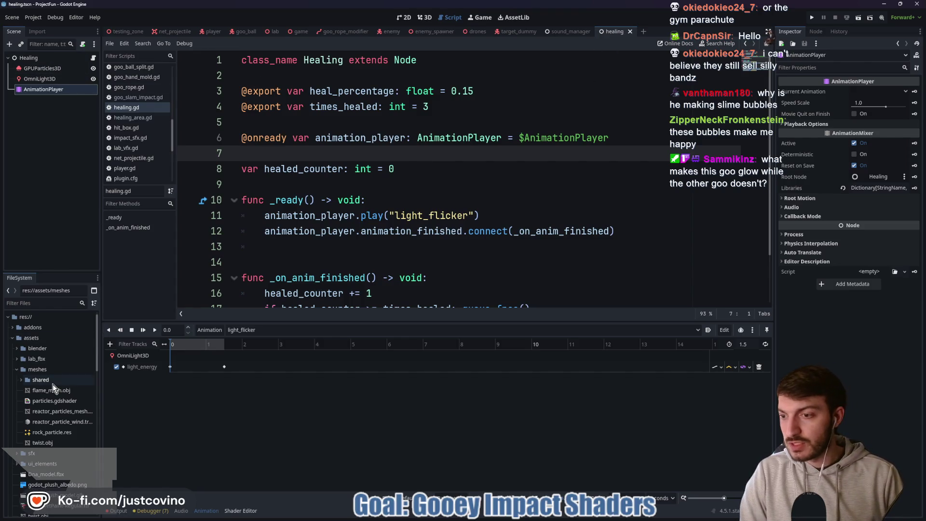
scroll(51, 378, down, 5)
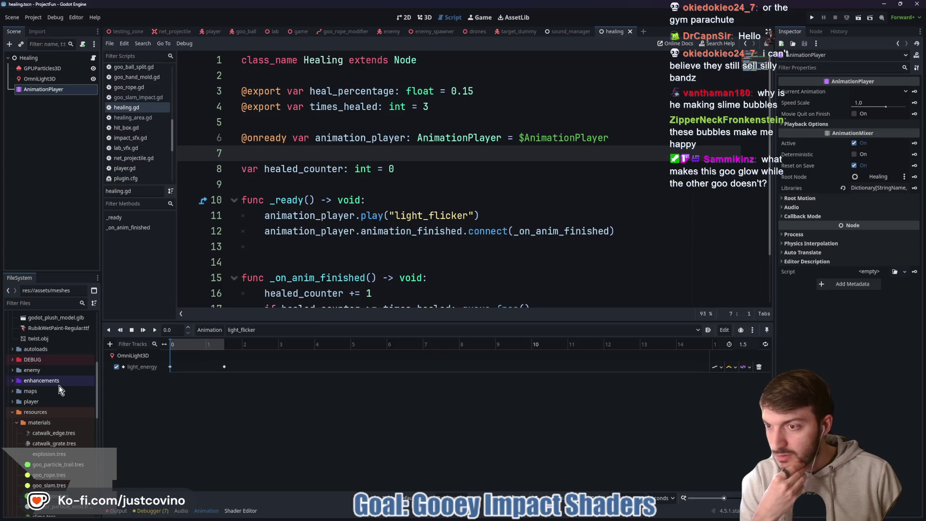
scroll(59, 386, down, 2)
scroll(53, 388, up, 2)
scroll(13, 416, up, 5)
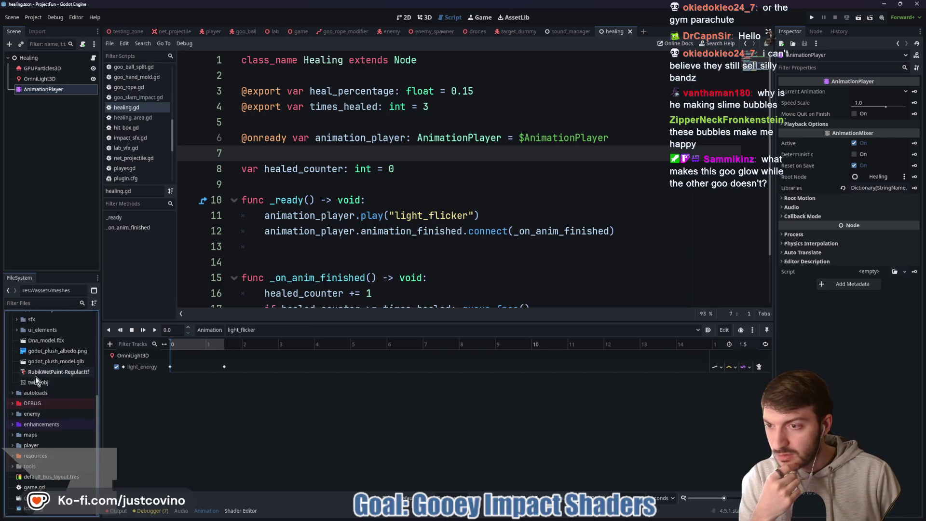
click(13, 349)
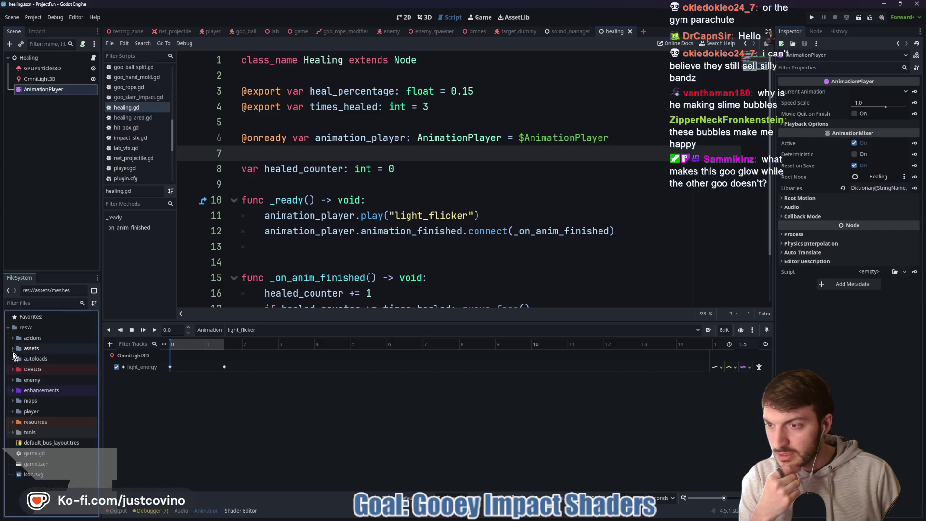
click(12, 402)
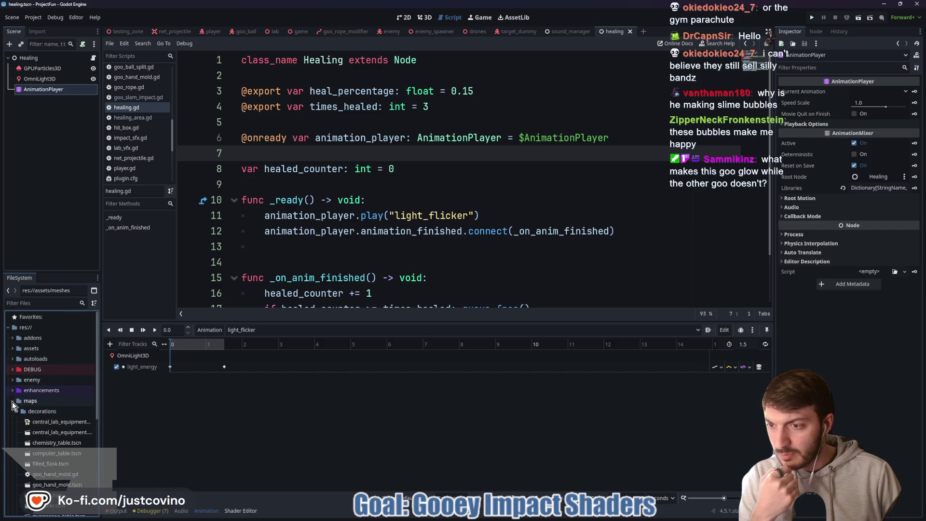
scroll(48, 365, down, 5)
- Filter files by 'healing', copy healing.tscn's path, and open healing_area.gd
click(35, 304)
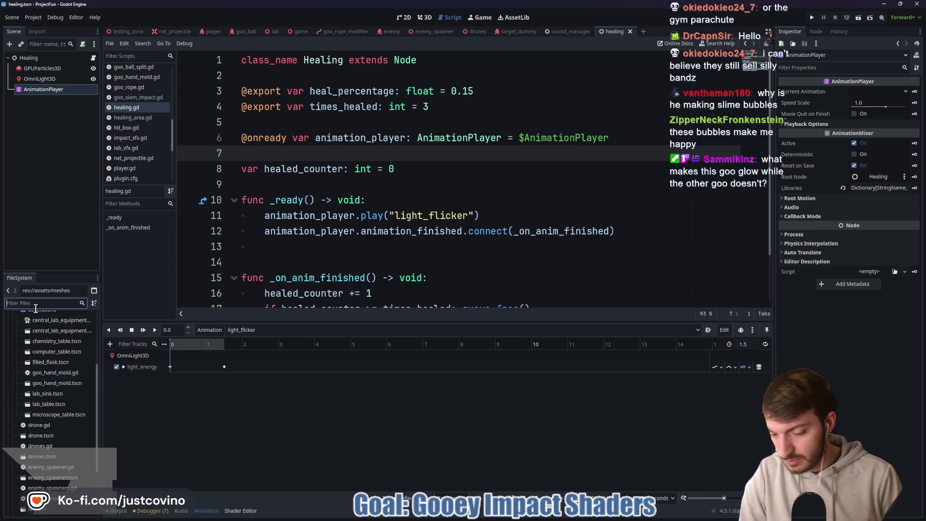
text(healing)
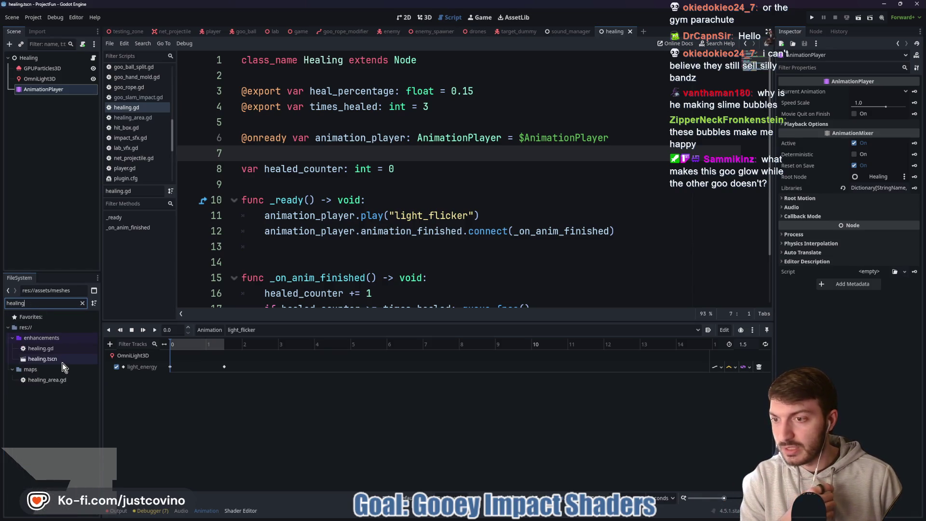
right_click(63, 368)
click(79, 407)
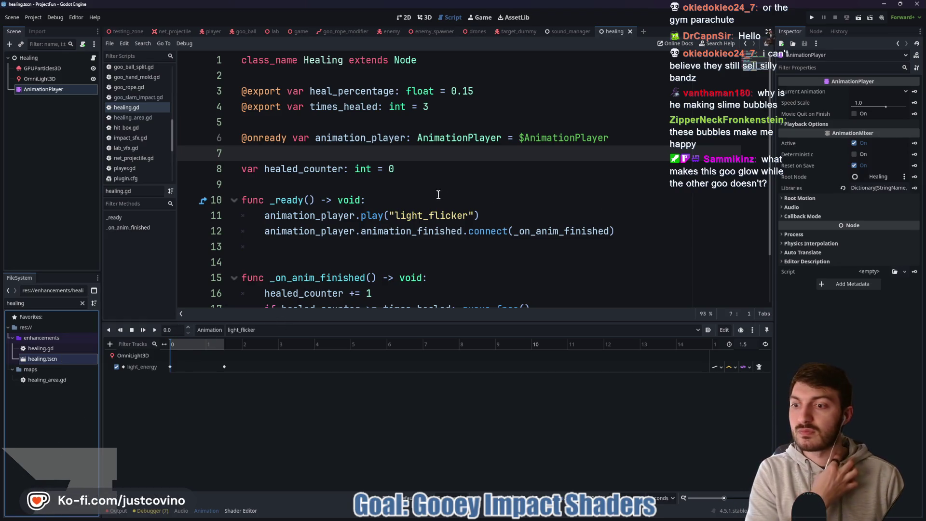
double_click(48, 379)
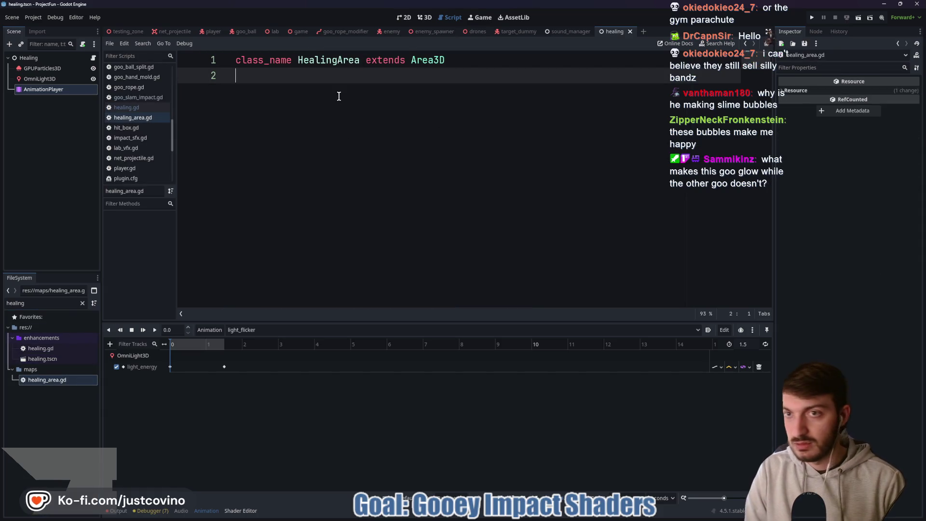
- Add const HEALING: PackedScene preloading the pasted healing.tscn path, and save
key(Return)
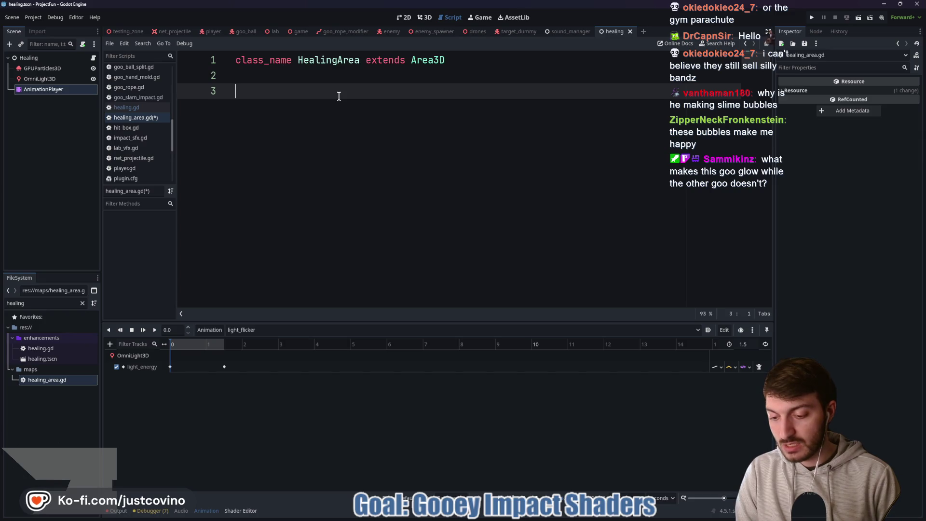
text(const)
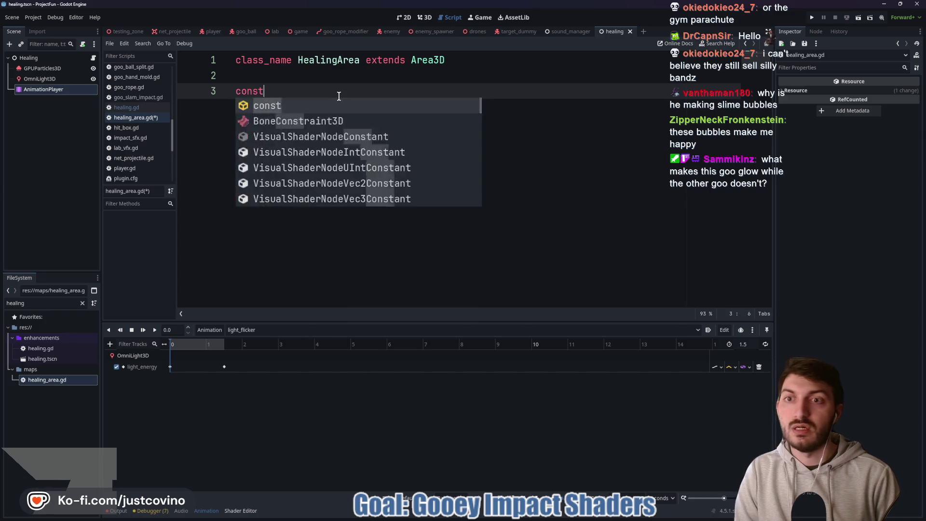
key(Escape)
text(G)
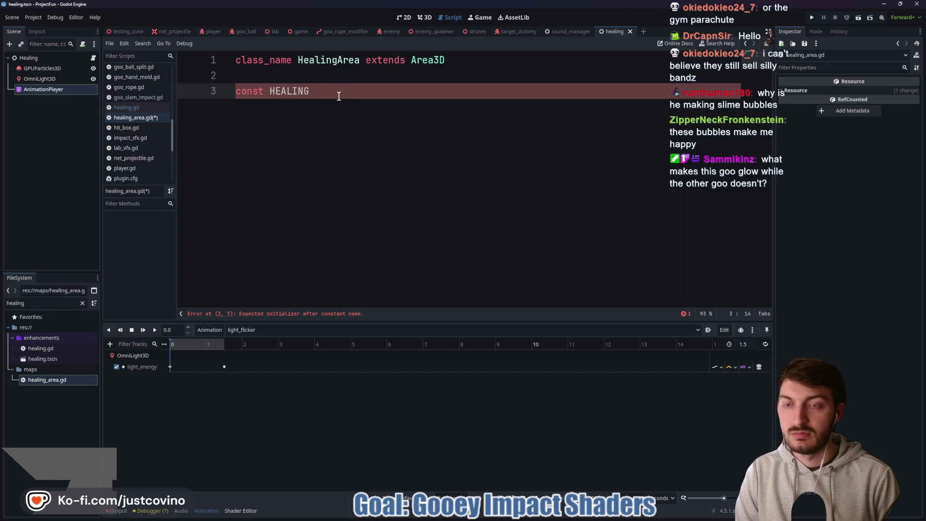
text(: PackedScene =)
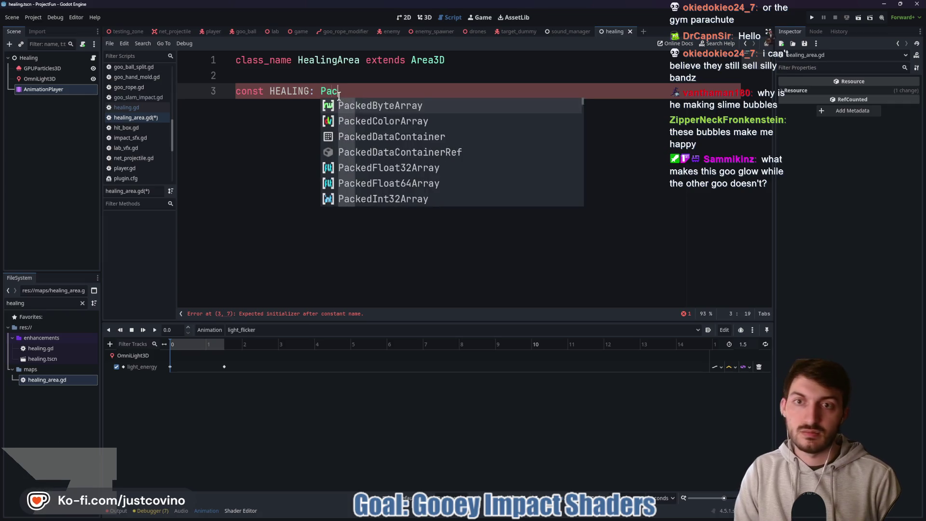
text( preload)
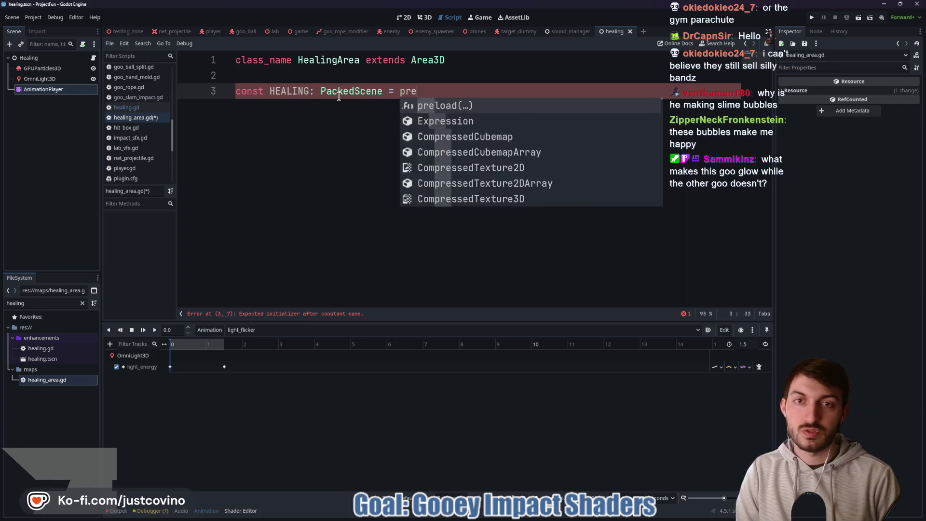
key(Return)
key(BackSpace)
key(BackSpace)
key(BackSpace)
key(BackSpace)
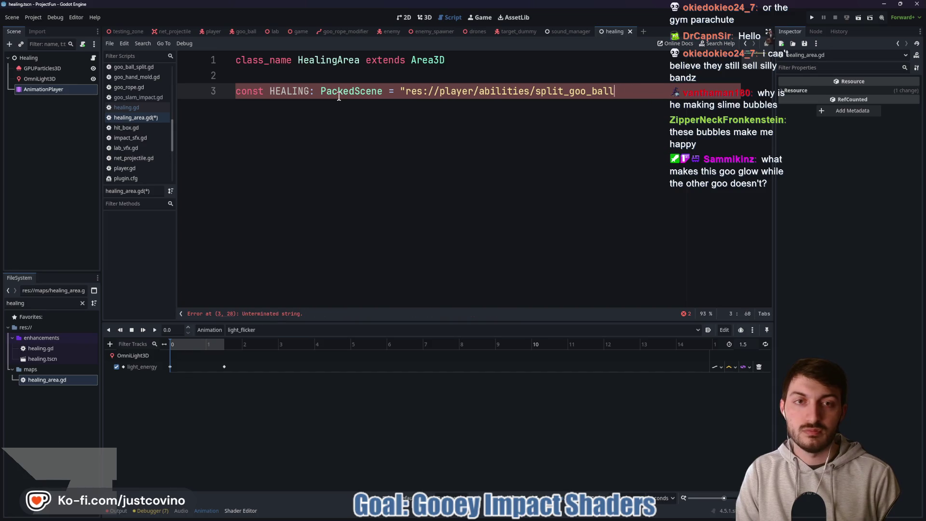
key(BackSpace)
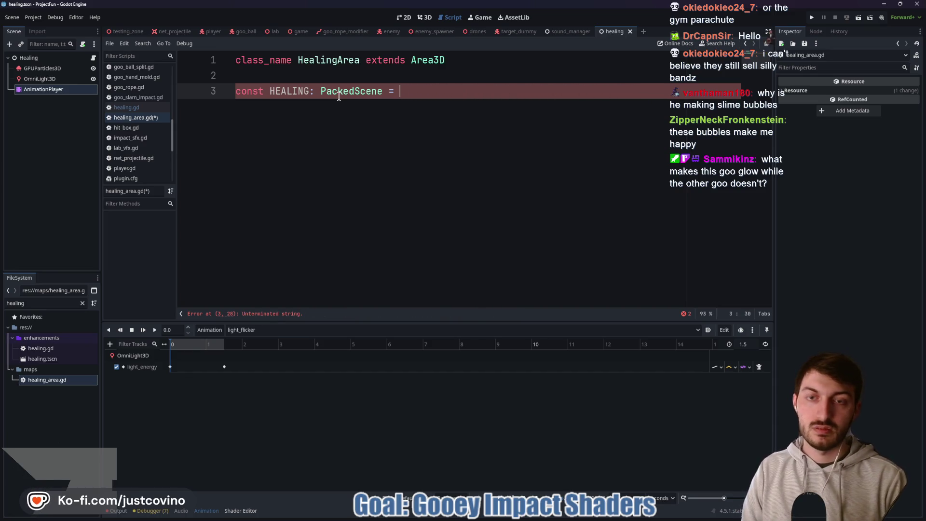
text(preload()
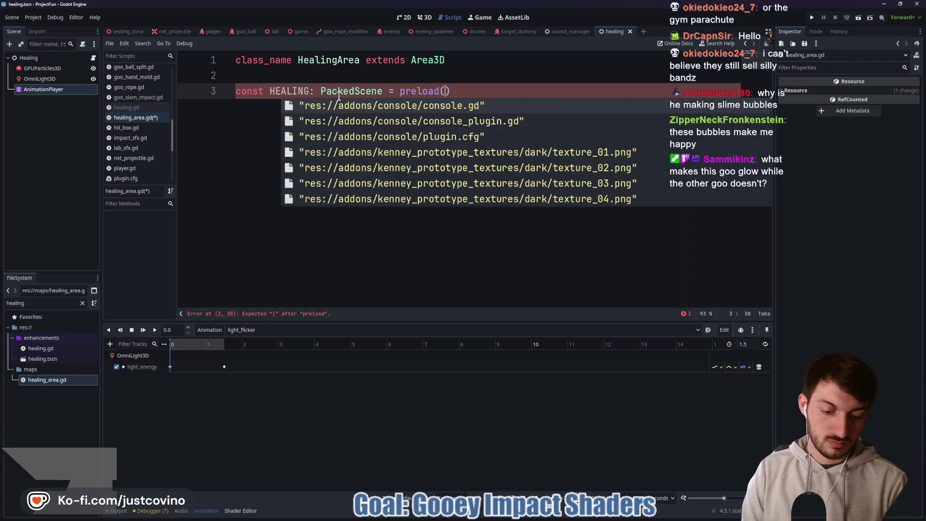
text(")
text(res://enhancements/healing.tscn)
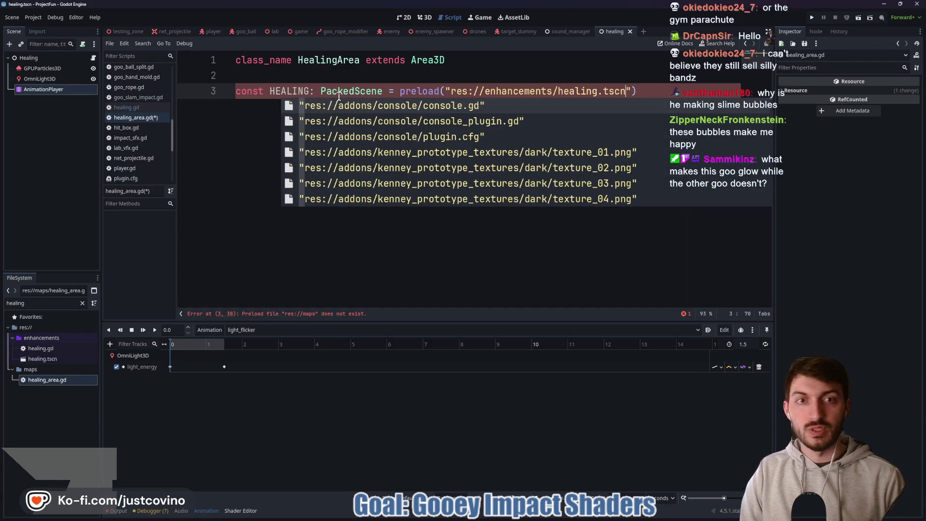
key(Escape)
key(Return)
key(Return)
key(ctrl+s)
- Define func _add_heal_to_player() -> void that instantiates HEALING into heal
key(Return)
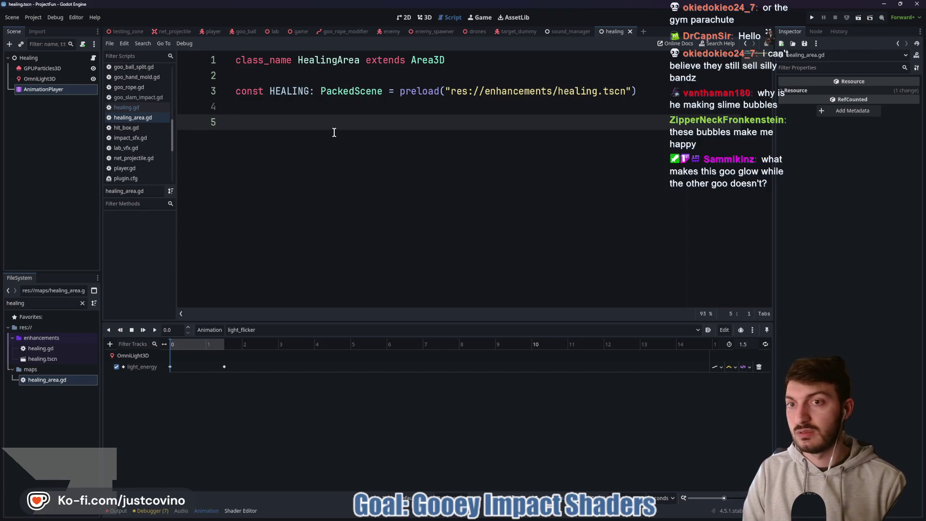
text(func _add)
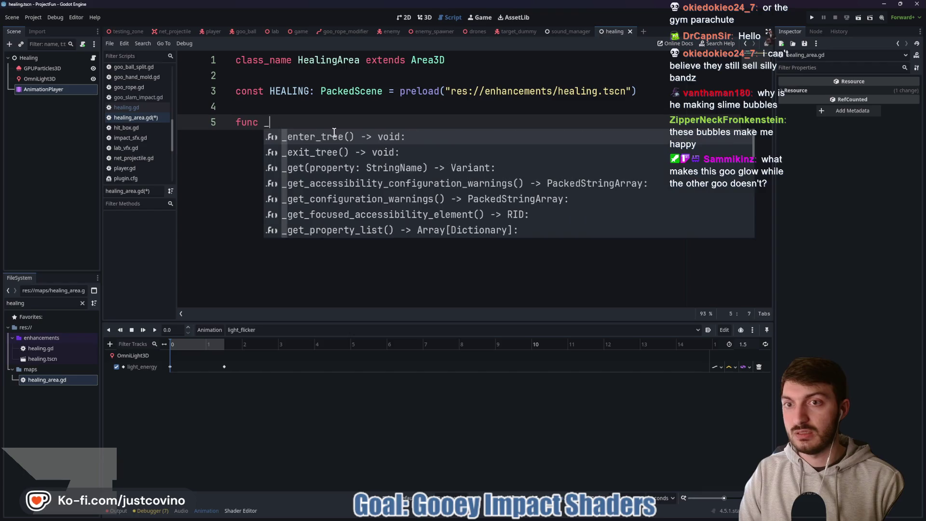
text(_heal_to_play)
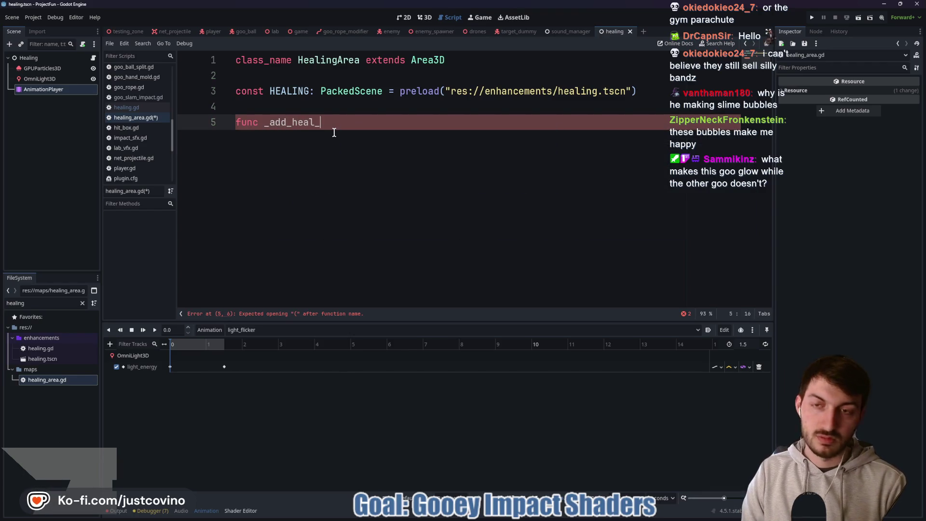
text(er() -)
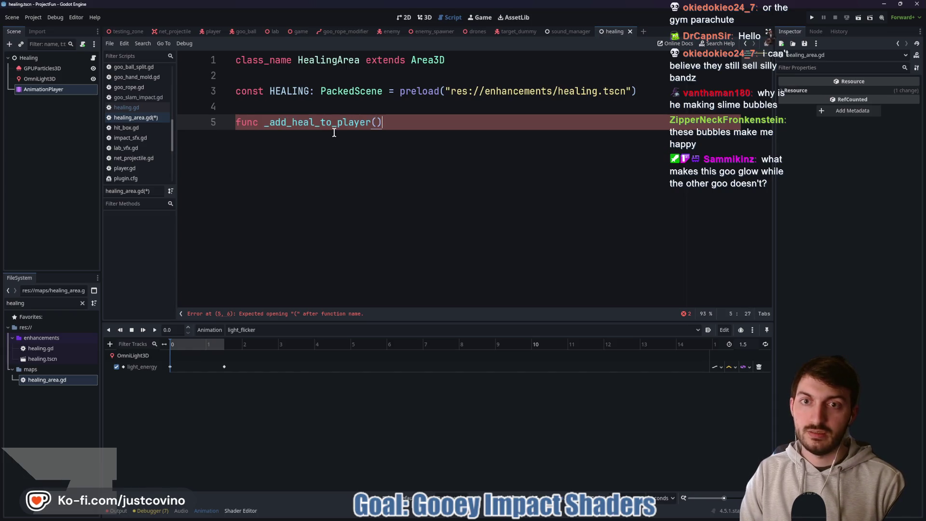
text(> void:)
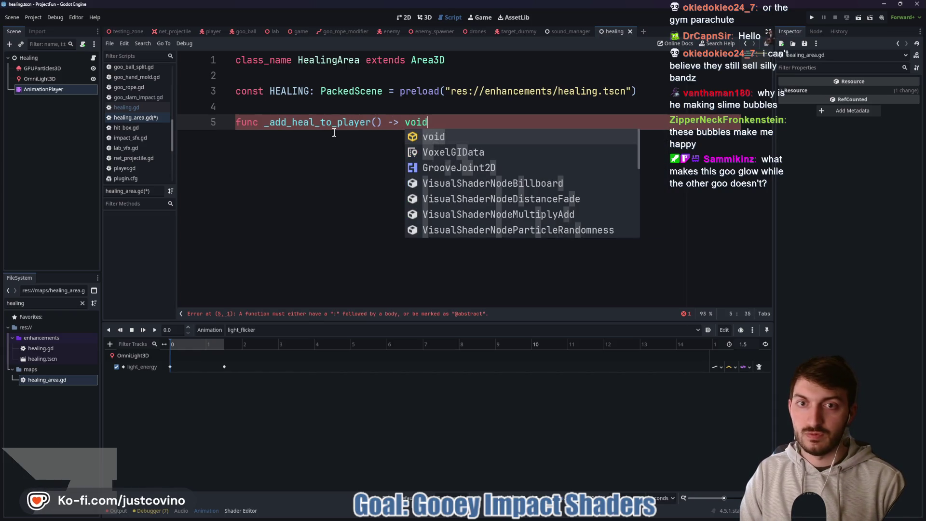
key(Return)
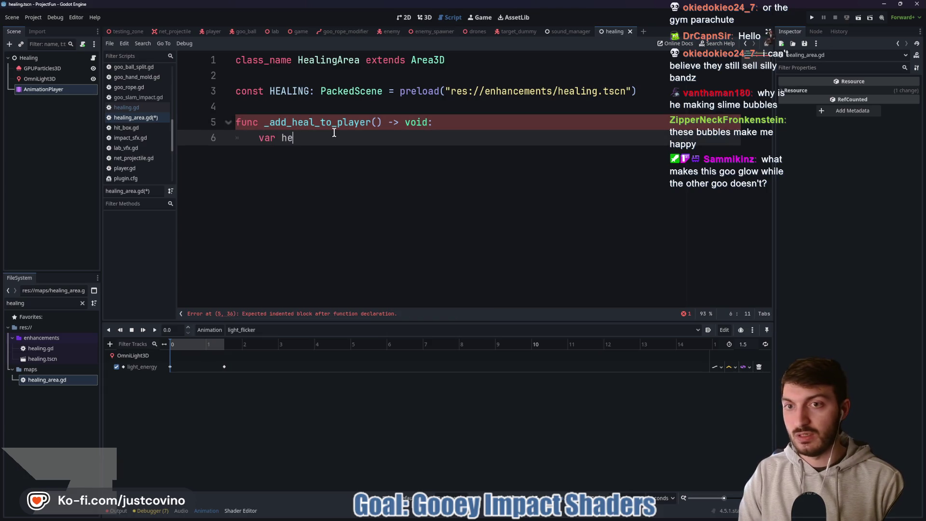
text(= HEALING.)
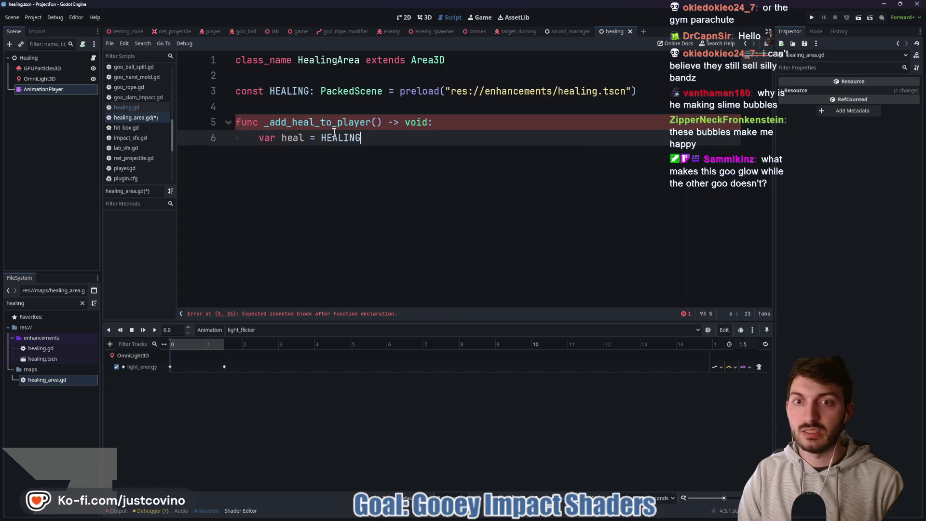
text(inst)
key(Return)
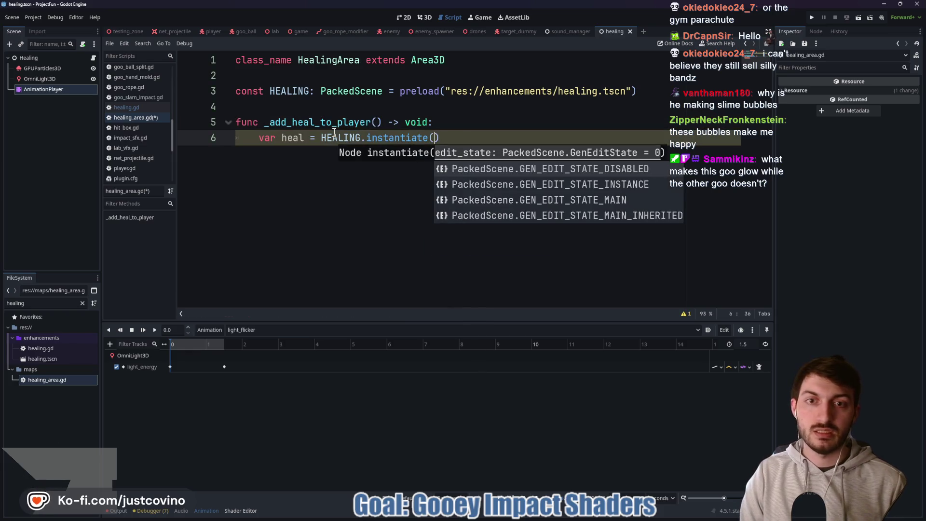
key(Return)
- Add the heal instance to the player with Player.current.add_child(heal)
text(layer.current.)
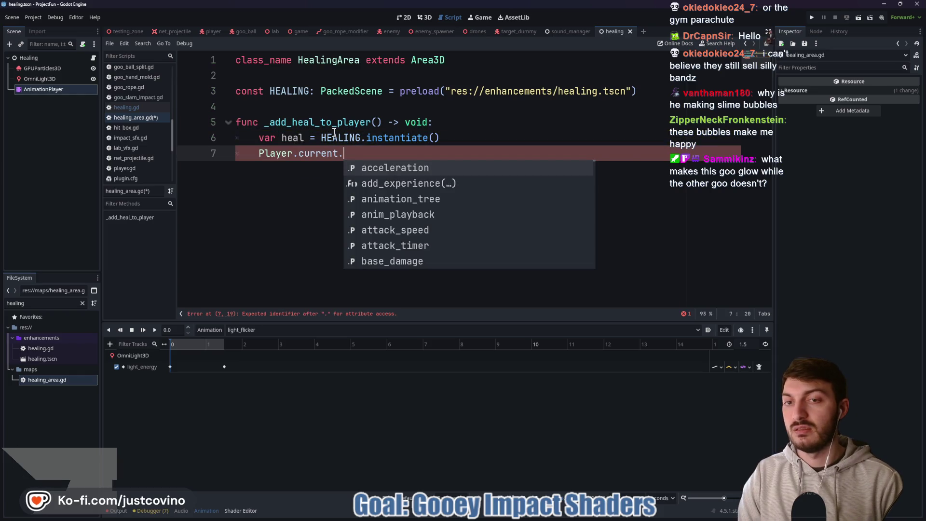
text(hit)
key(Return)
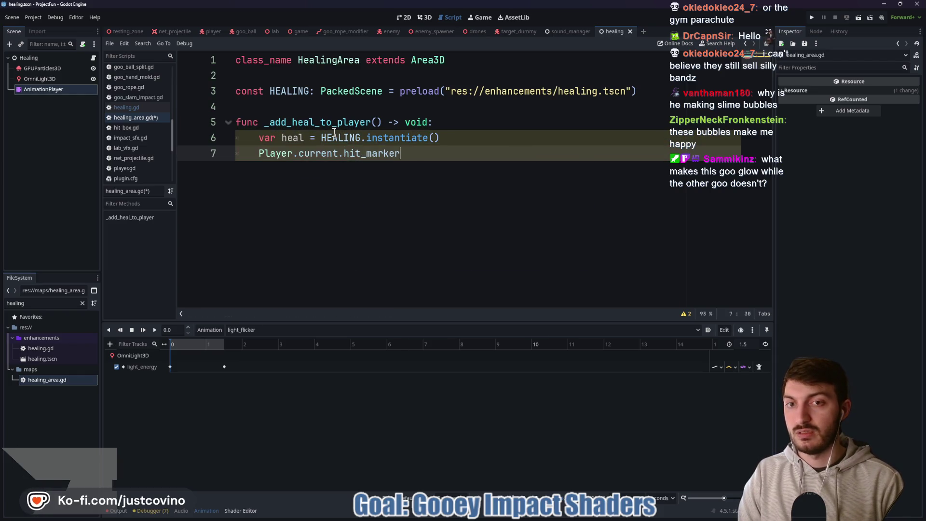
key(BackSpace)
key(BackSpace)
key(BackSpace)
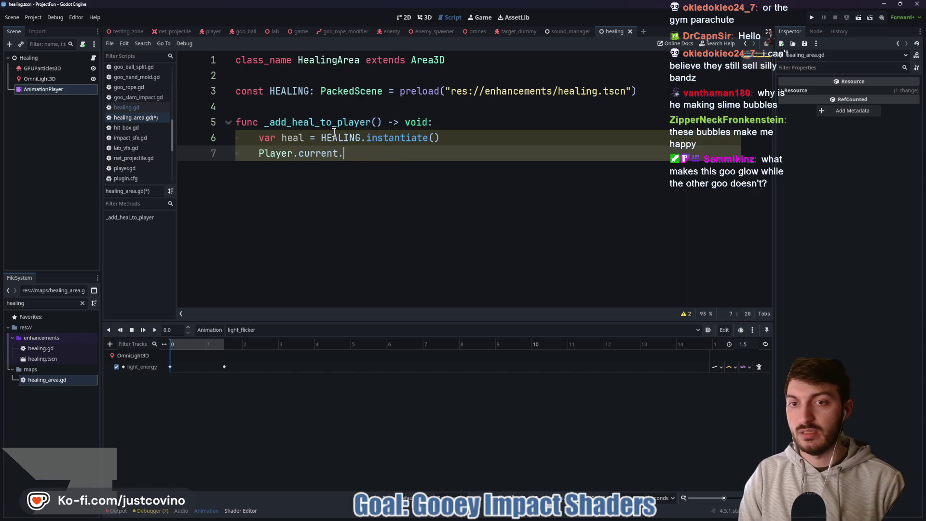
text(.add_ch)
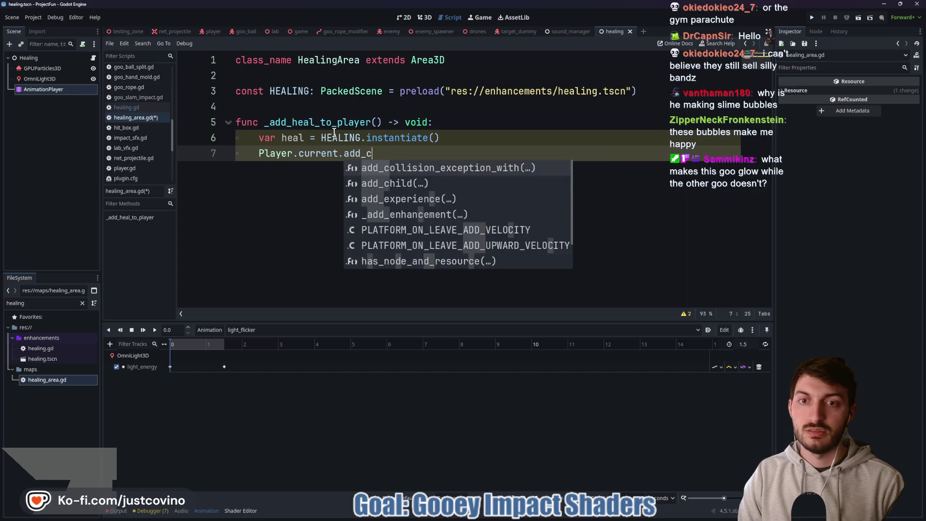
key(Return)
text(heal)
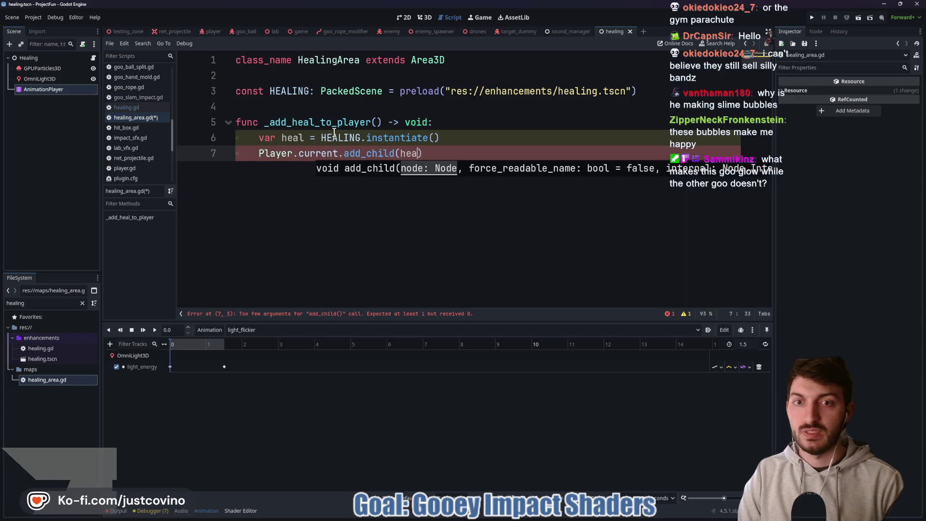
text())
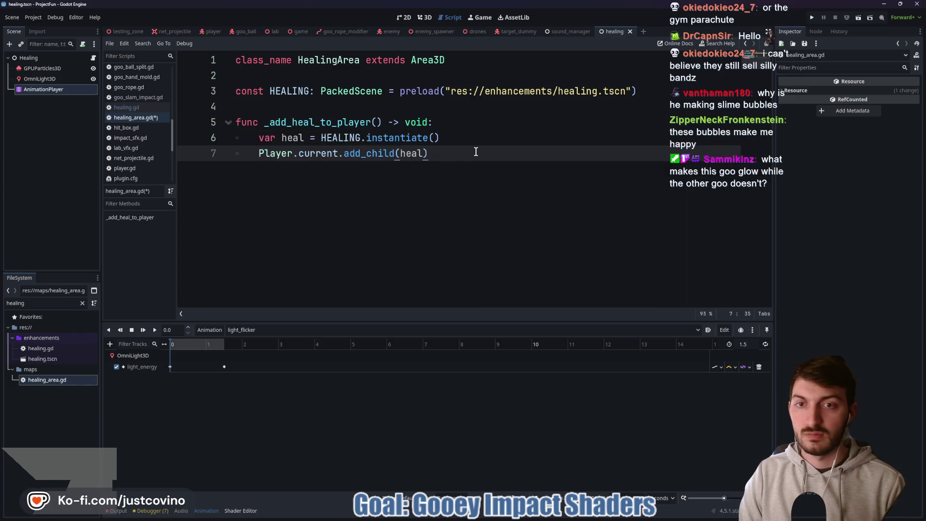
key(Return)
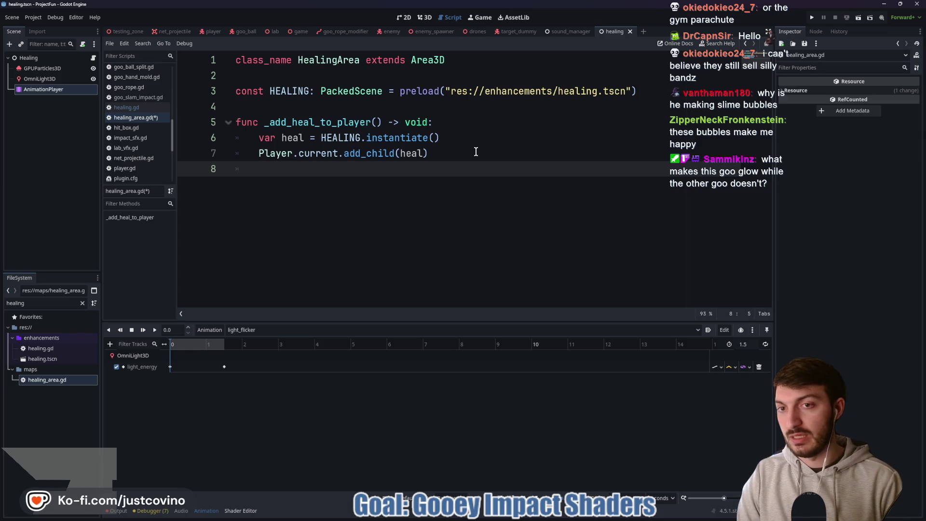
- Set heal.transform.origin to Player.current.hit_marker.global_position, tidy spacing, and save healing_area.gd
click(467, 137)
key(Return)
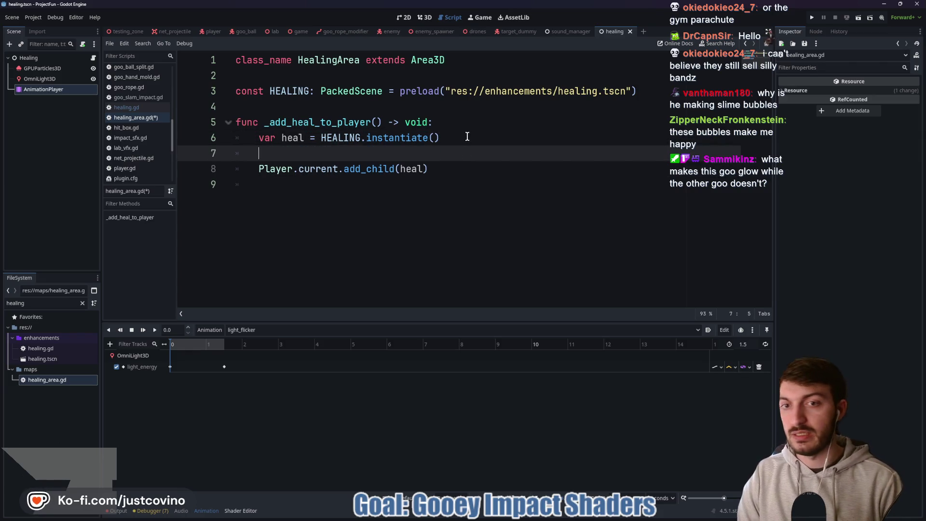
text(l.transform)
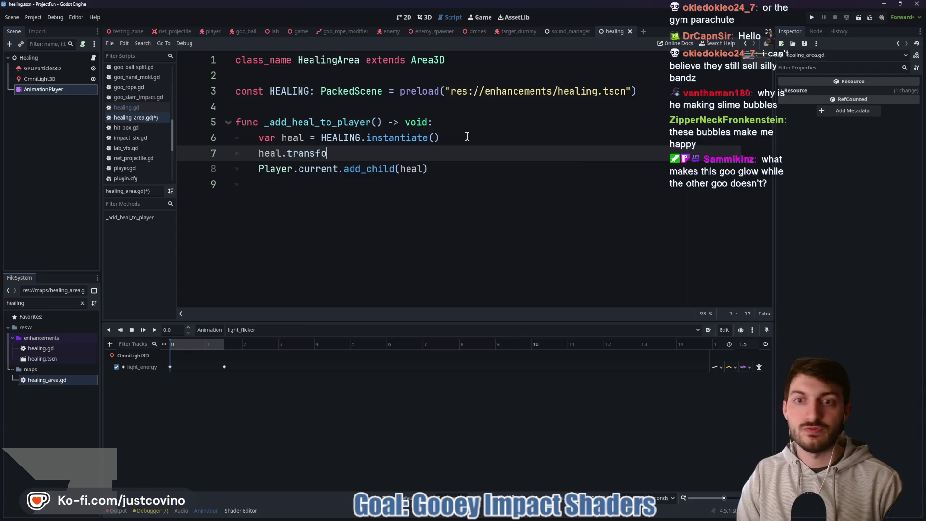
text(.origin )
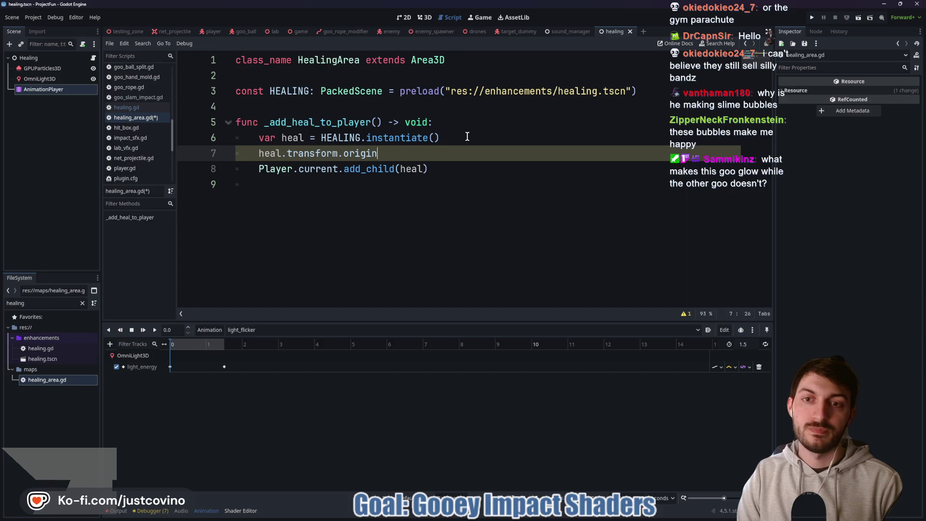
text(= Player.c)
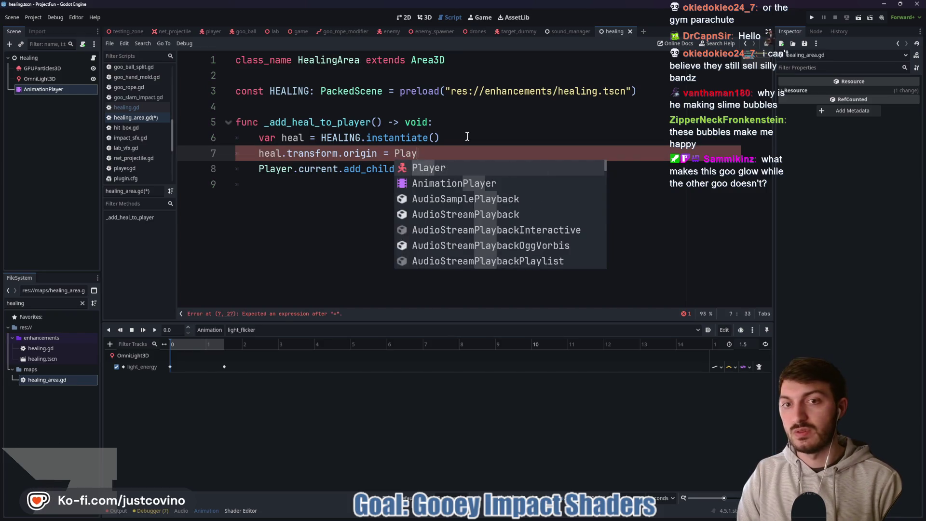
text(urrent.)
text(hit)
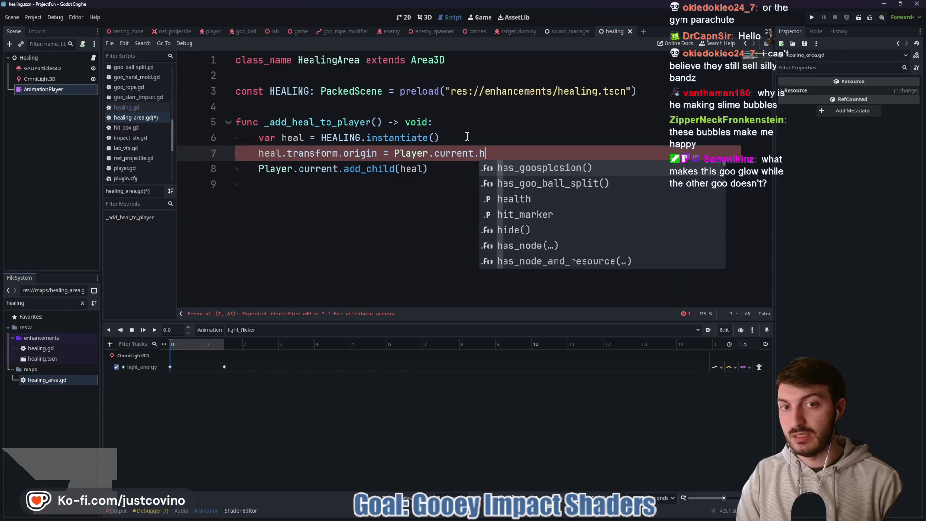
key(Return)
text(.global_pos)
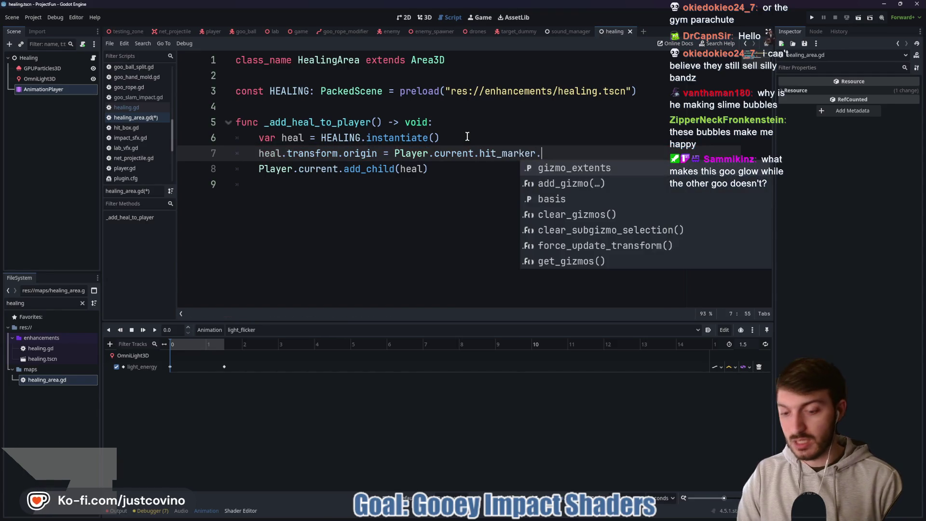
text(itioin)
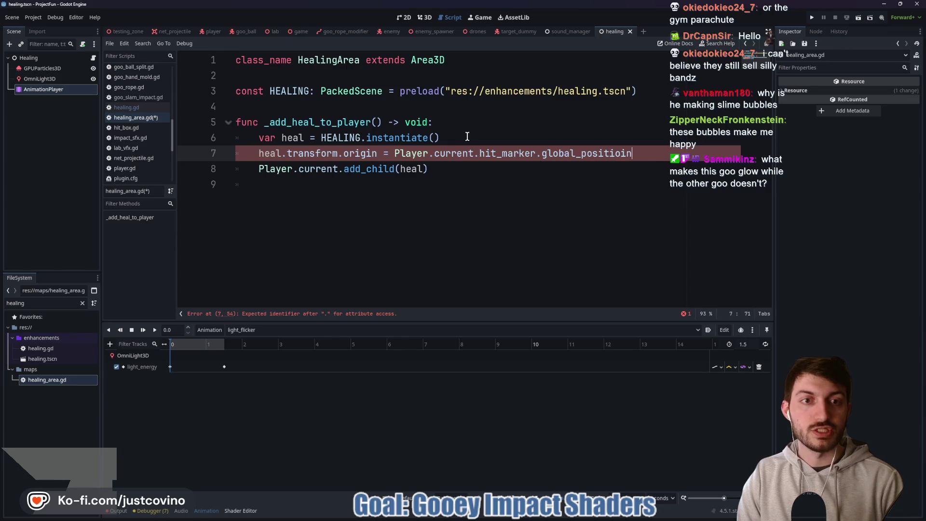
key(BackSpace)
key(BackSpace)
key(BackSpace)
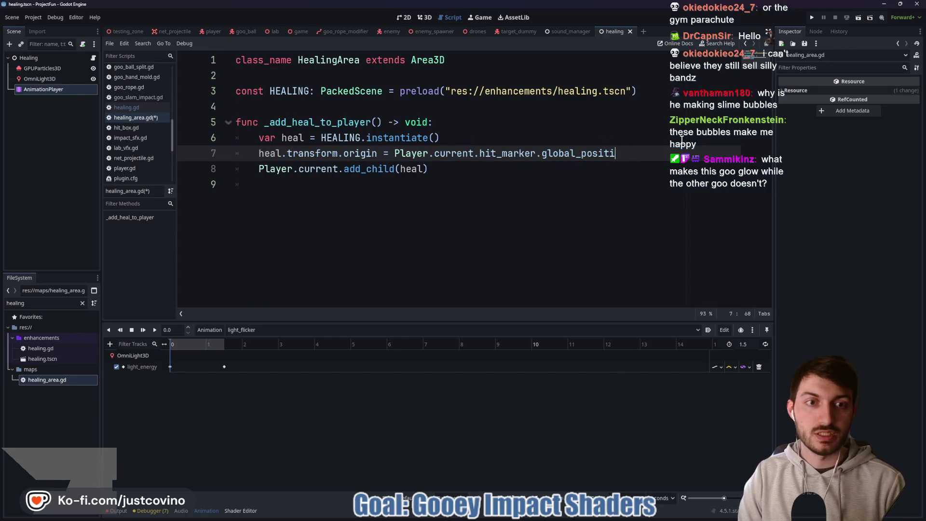
text(on)
click(456, 170)
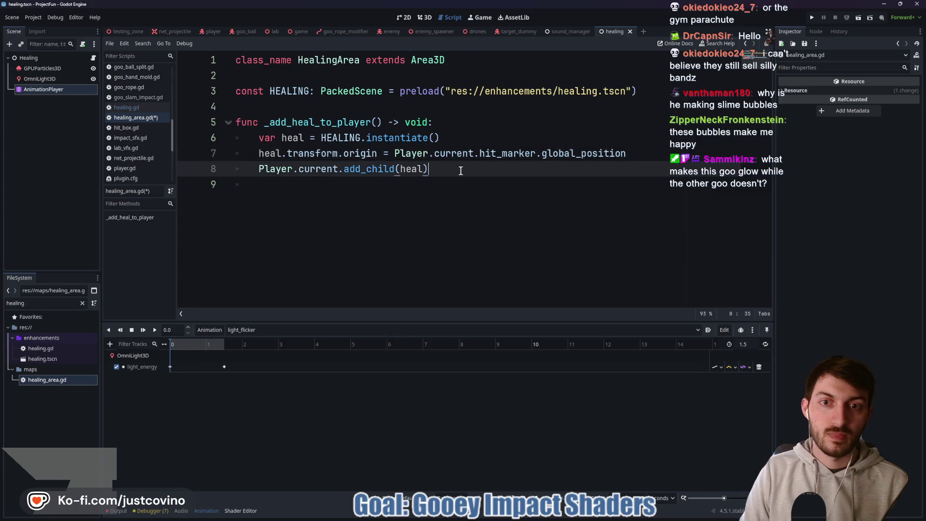
click(338, 195)
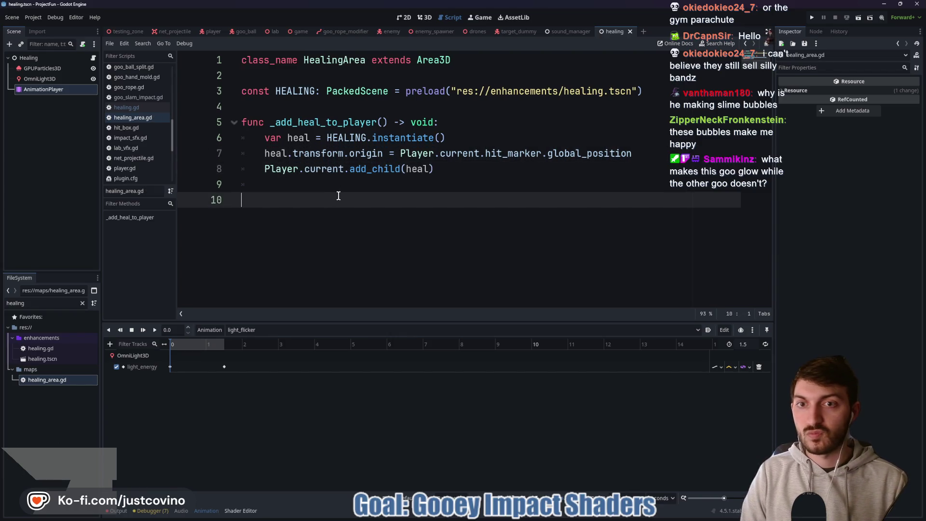
click(284, 102)
key(Return)
key(ctrl+s)
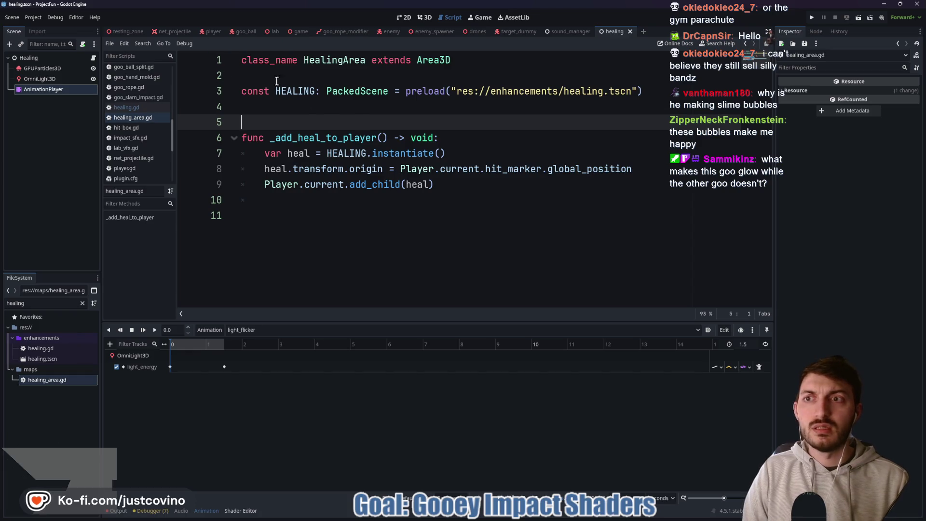
- In the lab scene, connect HealingArea's body_entered signal to HealingArea, creating _on_body_entered
click(274, 31)
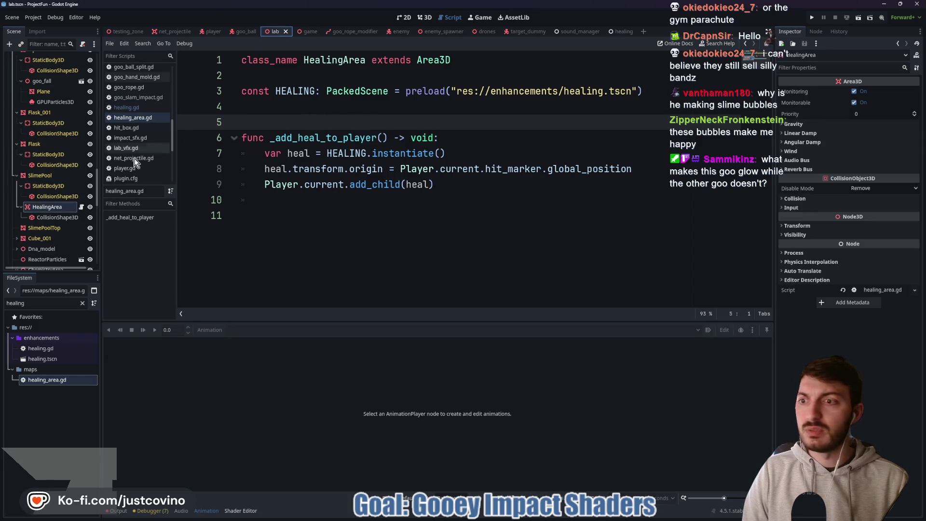
click(816, 32)
double_click(813, 124)
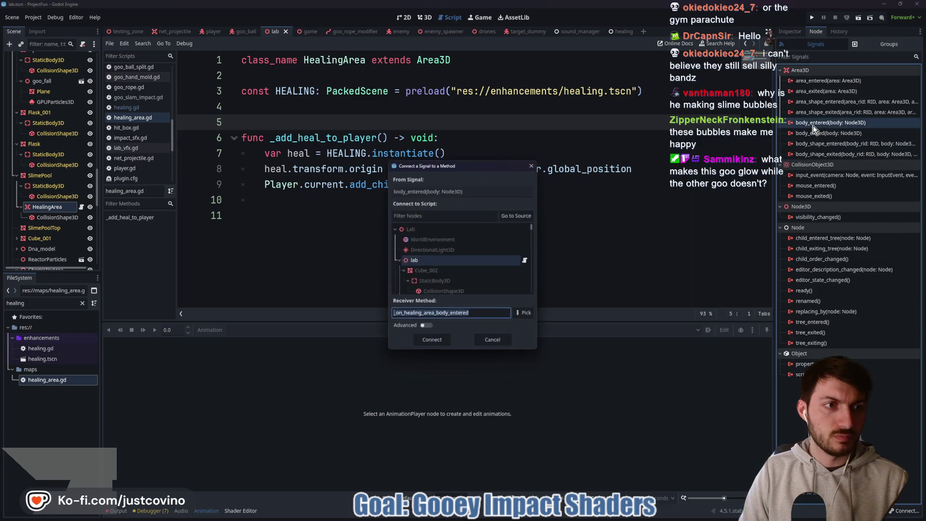
scroll(472, 268, down, 5)
scroll(471, 270, down, 8)
scroll(471, 265, down, 4)
click(471, 234)
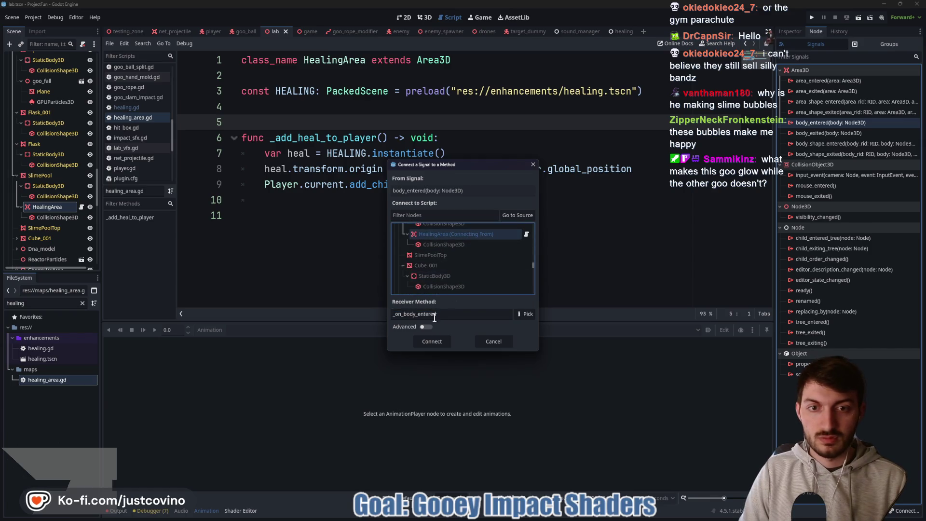
click(431, 342)
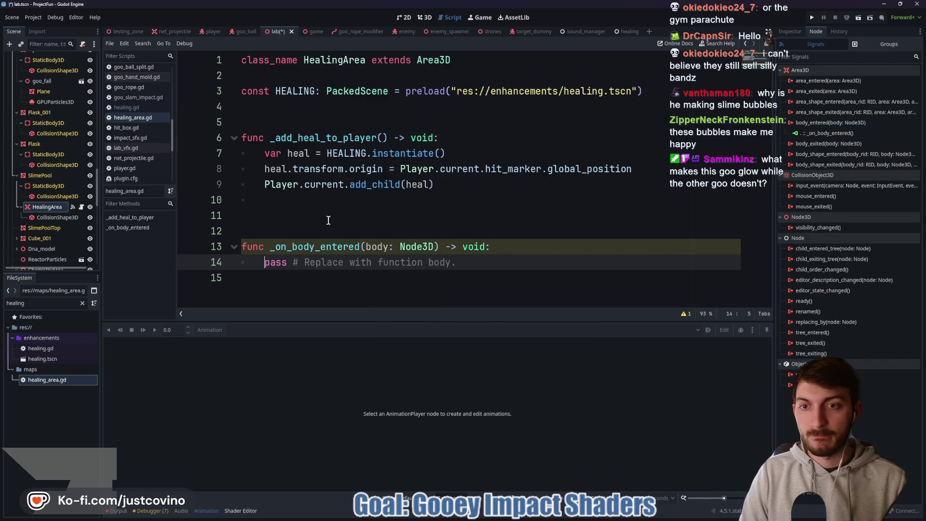
- Replace the placeholder pass with 'if body is not Player: return' and an _add_heal_to_player() call, then save
click(248, 199)
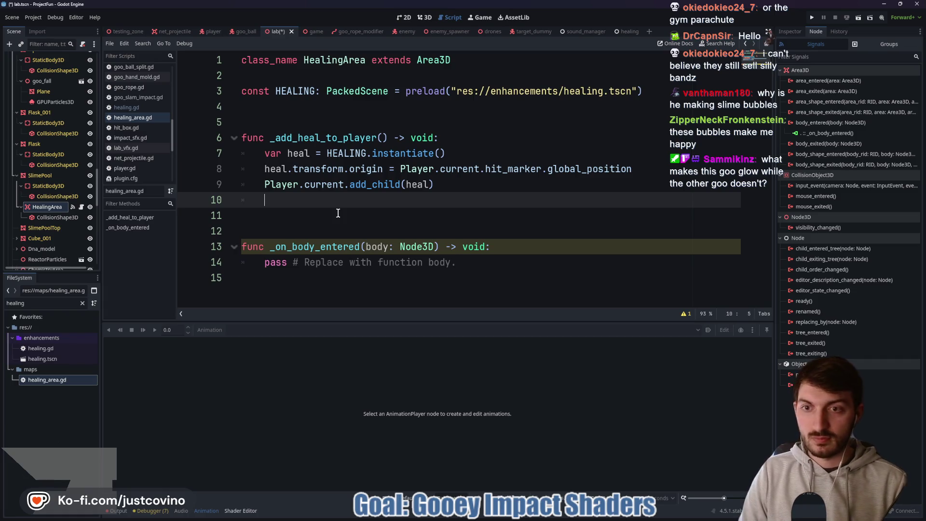
click(463, 264)
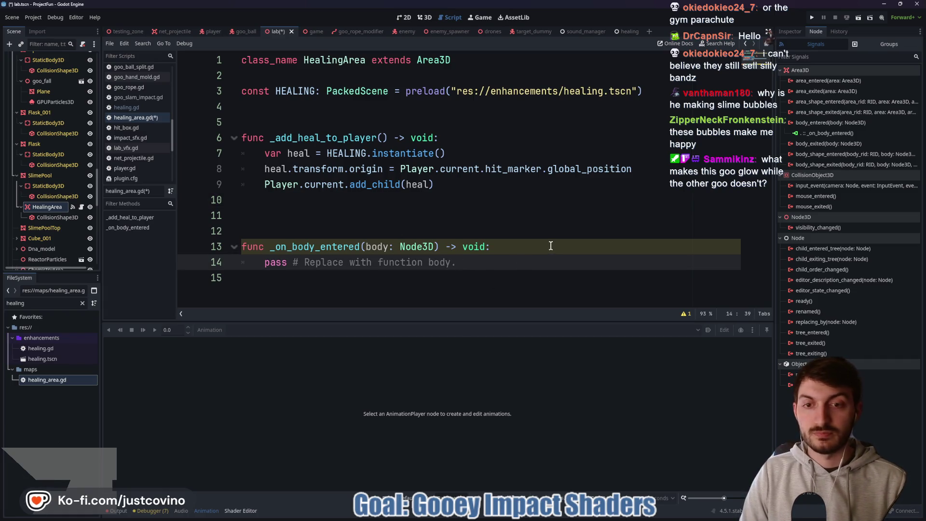
key(BackSpace)
key(BackSpace)
key(BackSpace)
key(BackSpace)
key(BackSpace)
key(BackSpace)
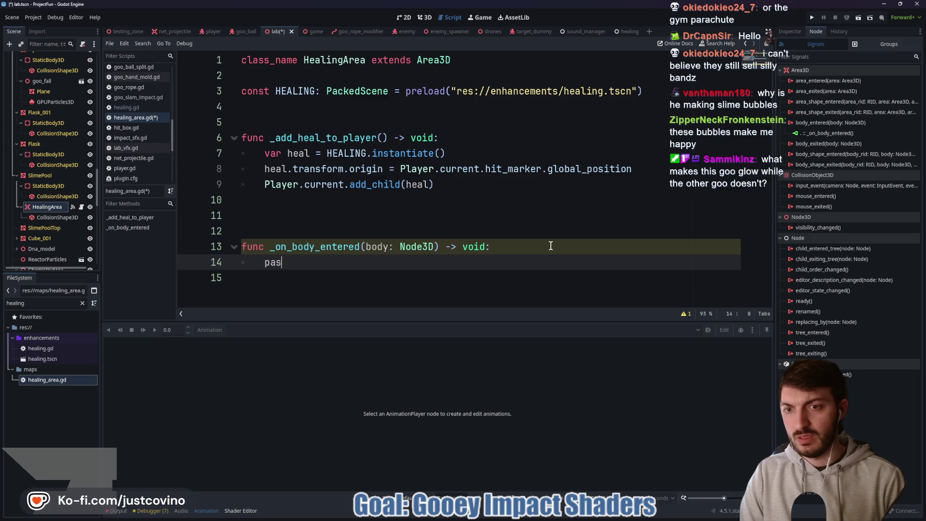
text(if body is not P)
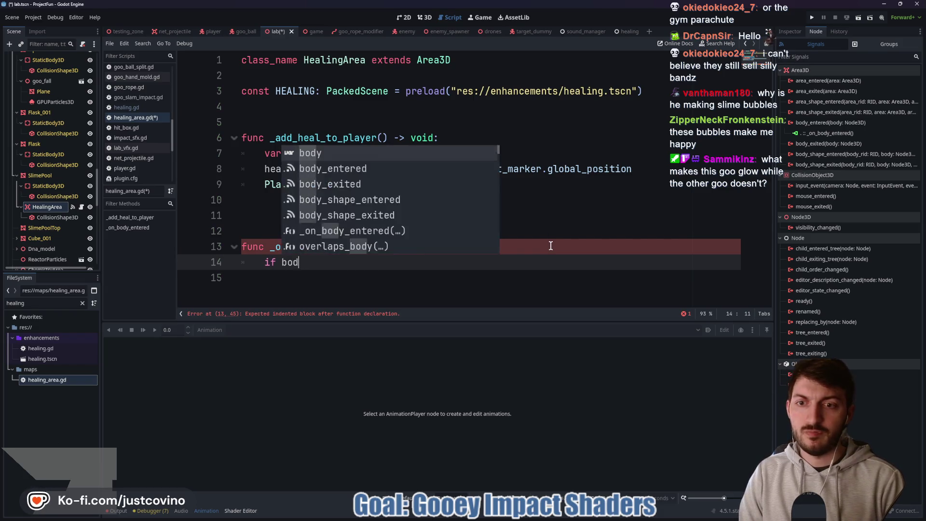
text(layer: return)
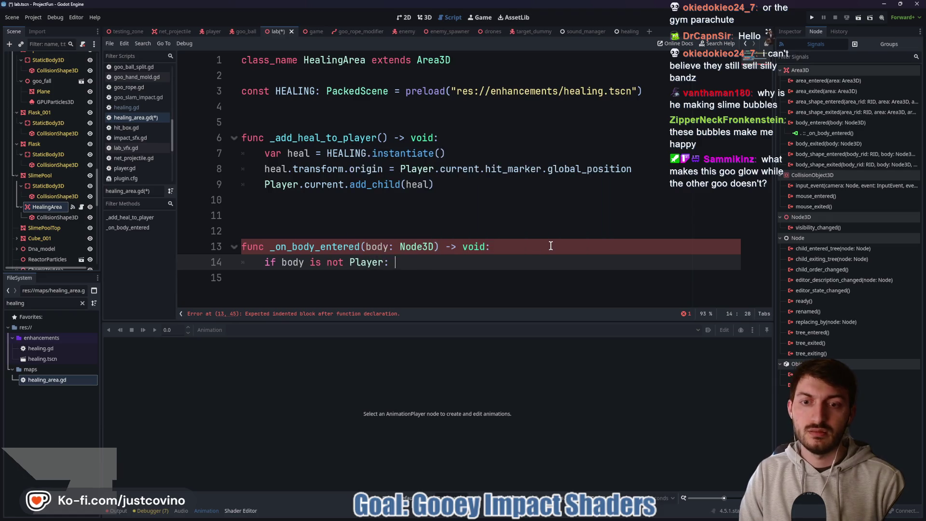
key(Return)
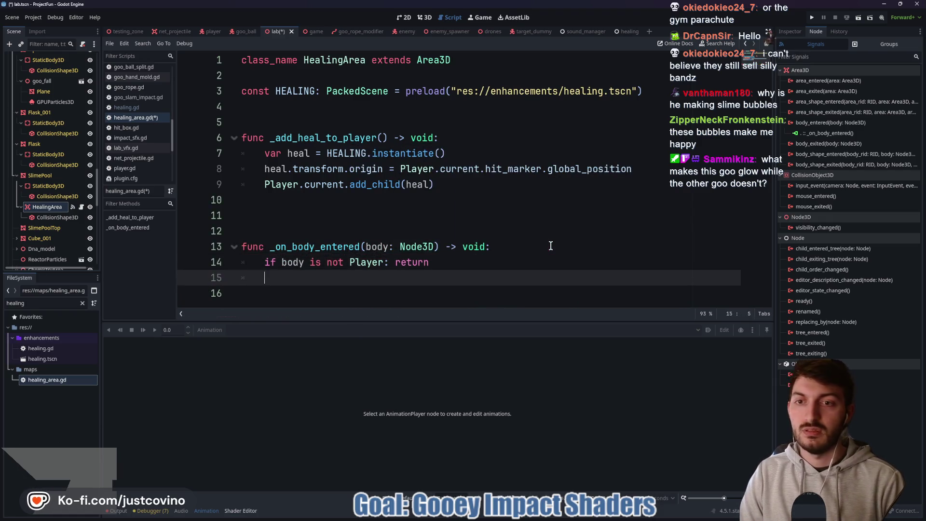
text(_add)
key(Return)
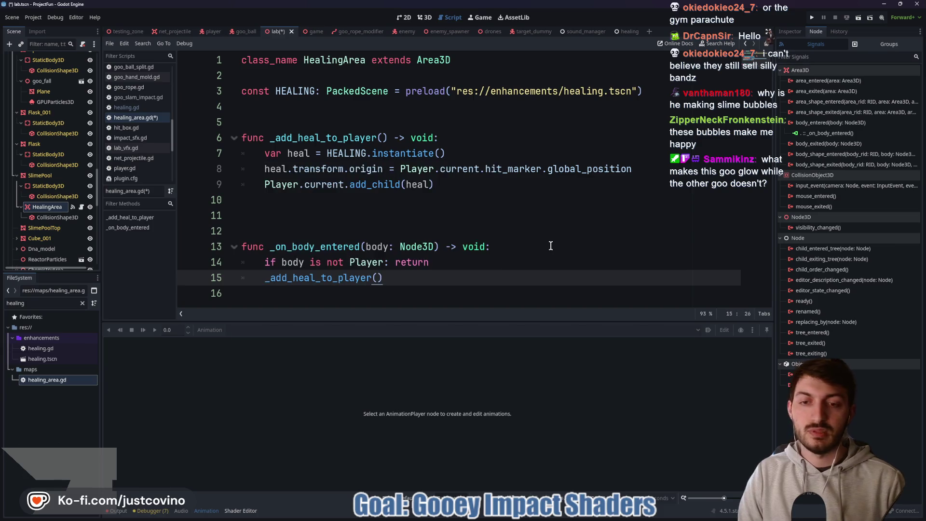
key(ctrl+s)
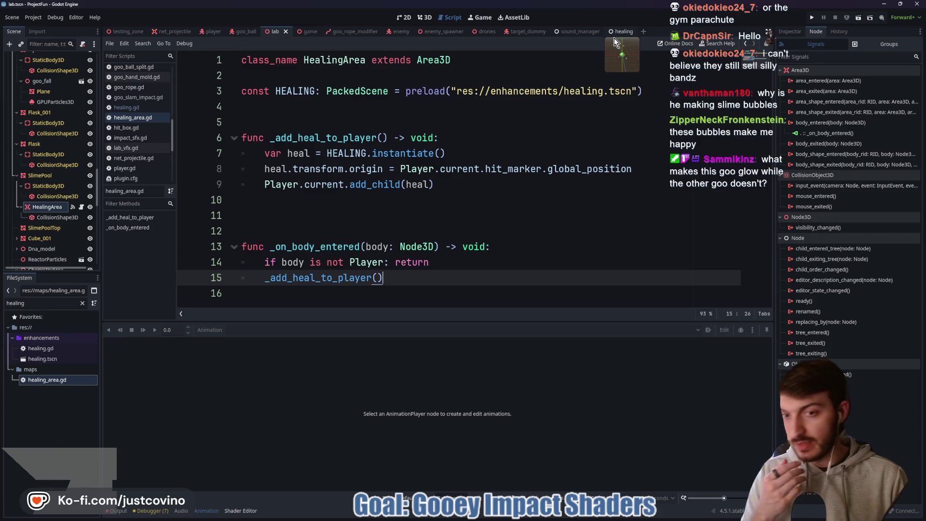
- Begin a new first line in _add_heal_to_player checking Player.current.has_node for the heal node
click(451, 262)
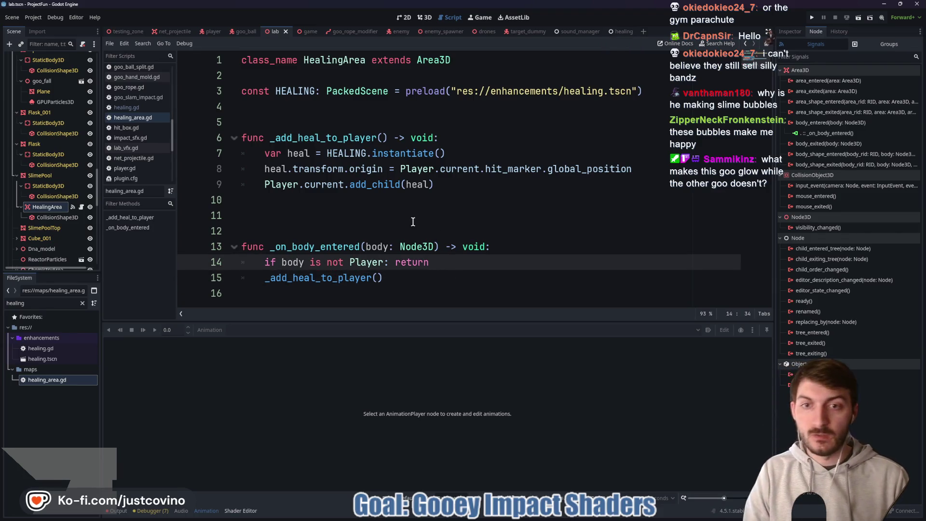
click(456, 138)
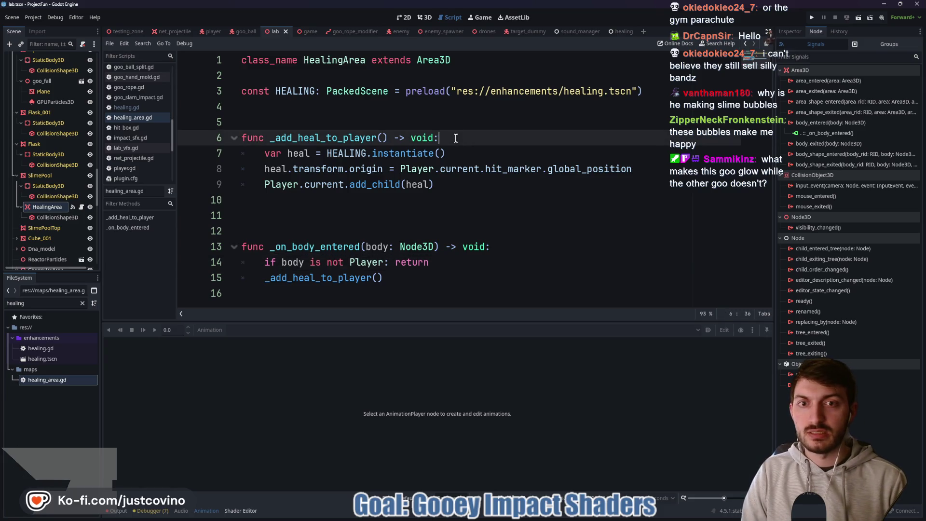
key(Return)
text(player)
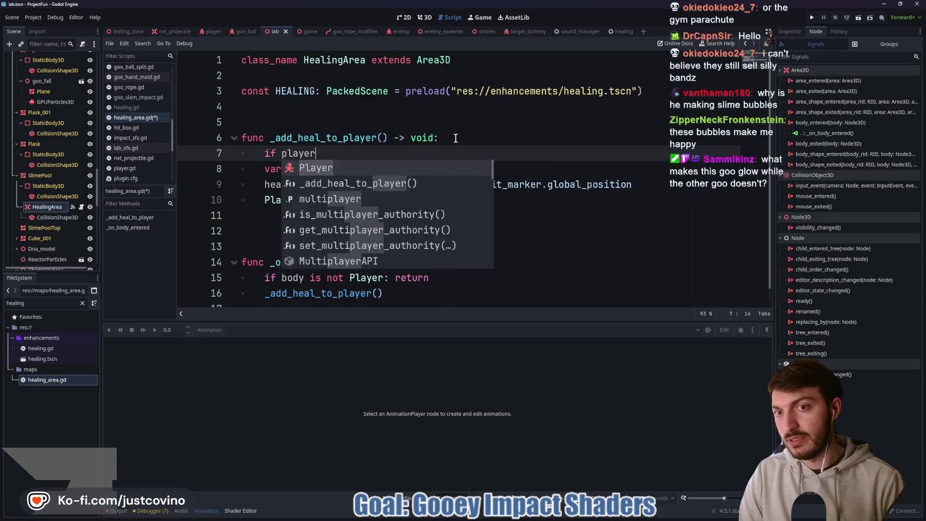
key(Return)
text(.current.get)
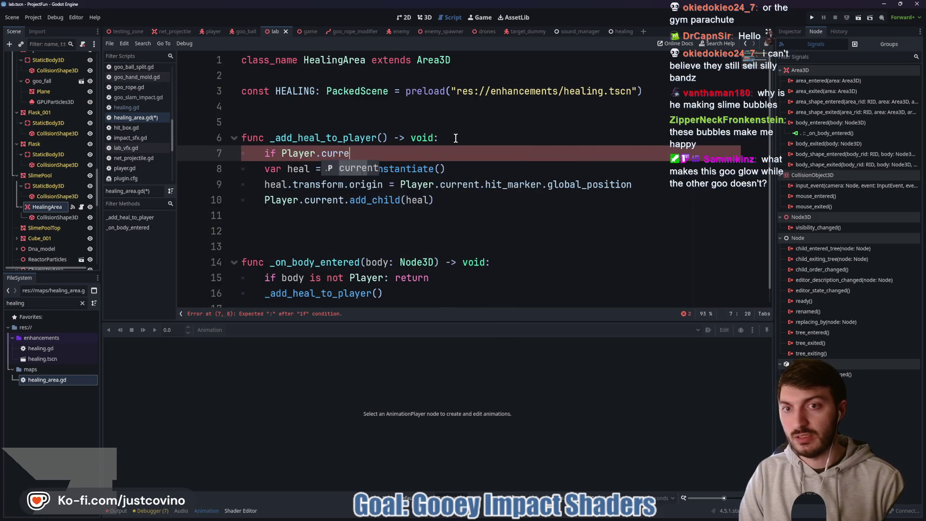
text(_node)
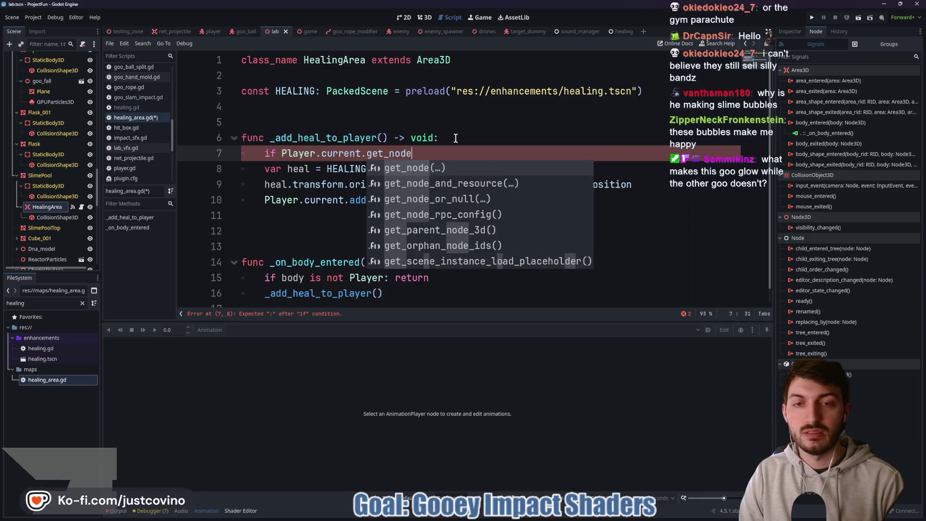
key(BackSpace)
key(BackSpace)
key(BackSpace)
key(BackSpace)
key(BackSpace)
key(BackSpace)
text(has)
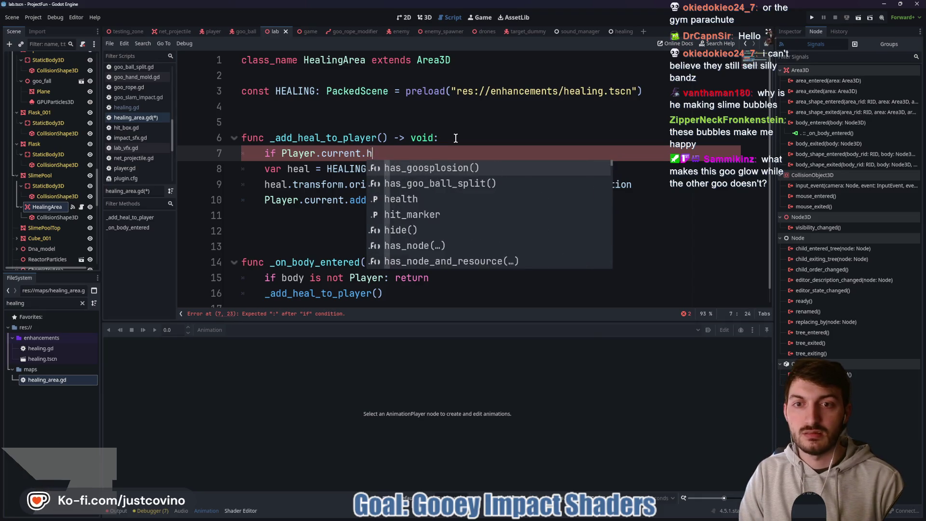
key(BackSpace)
key(BackSpace)
key(BackSpace)
text(has)
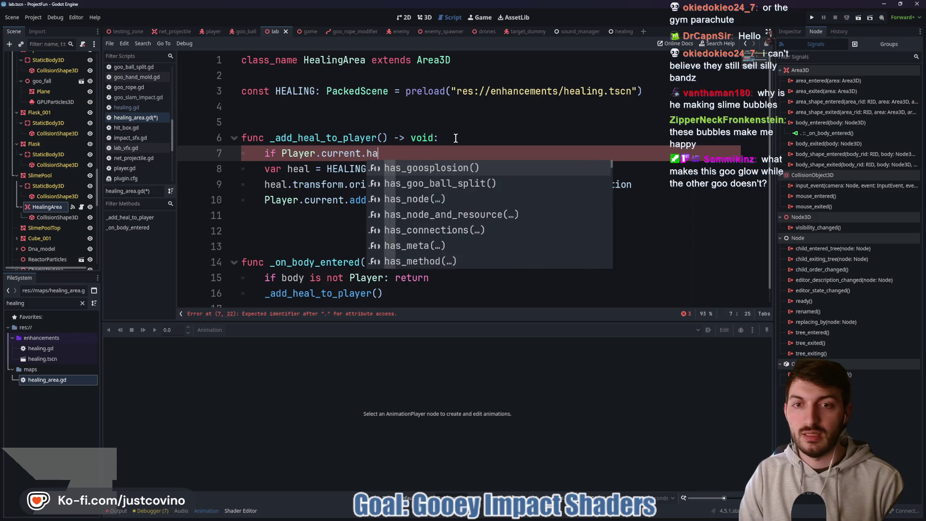
text(_node()
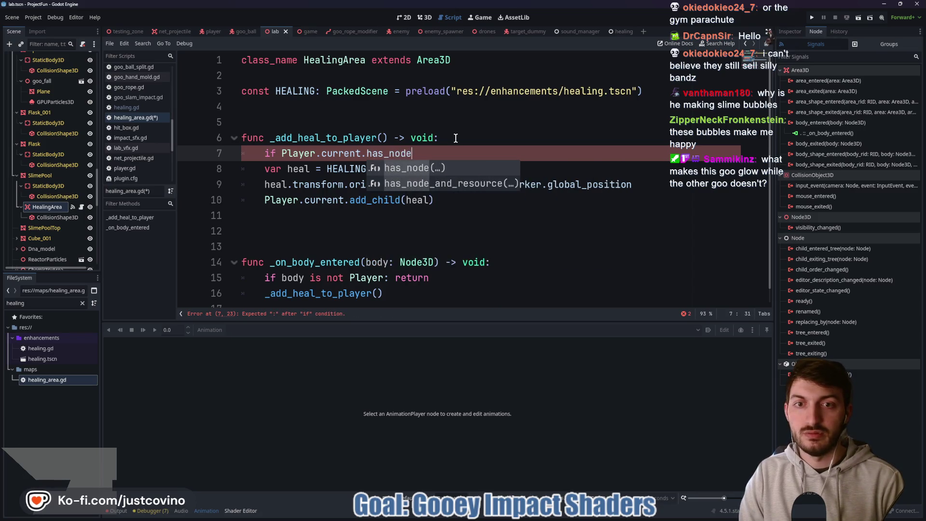
text(")
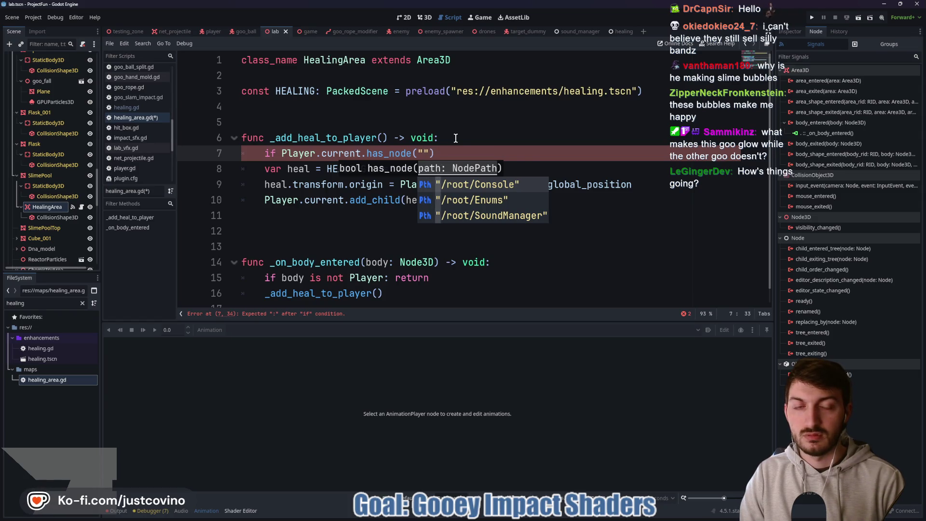
text(Hing)
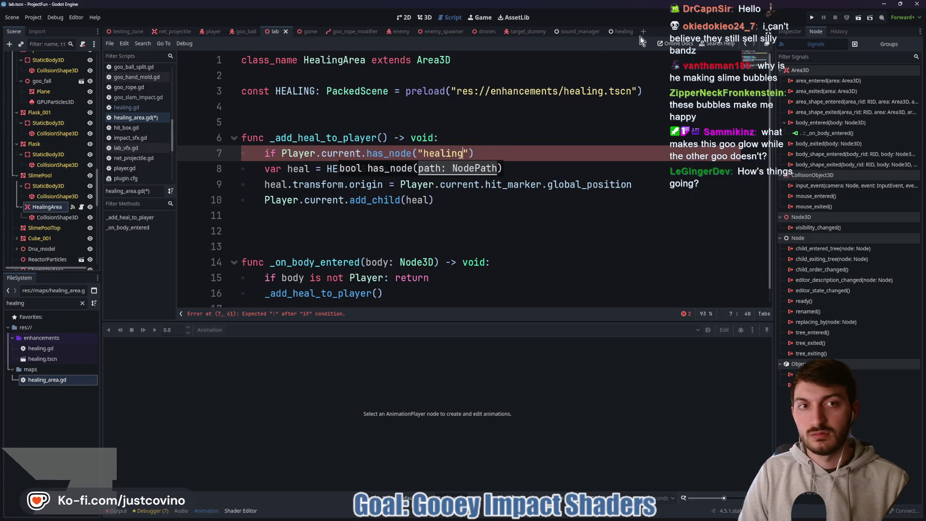
- Review the healing, player and testing_zone scripts, then reopen the HealingArea script
click(624, 31)
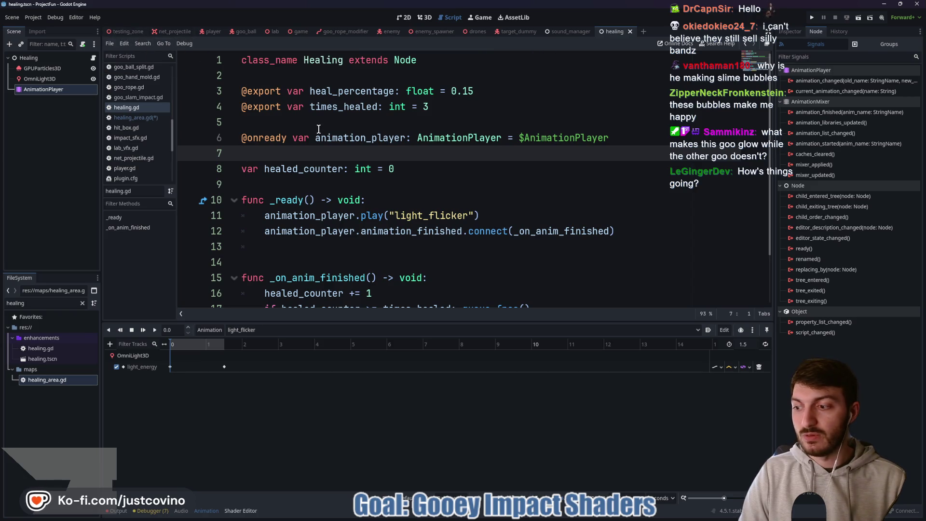
click(211, 32)
click(127, 31)
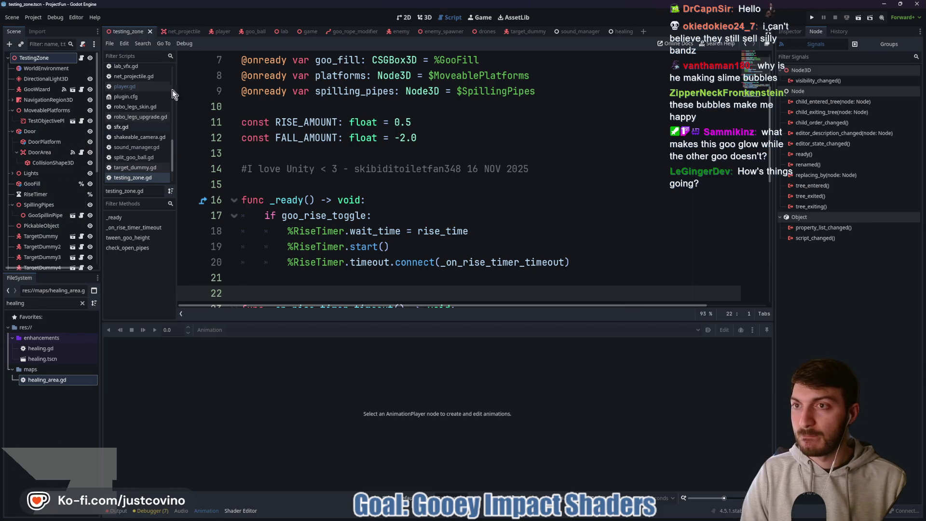
click(286, 31)
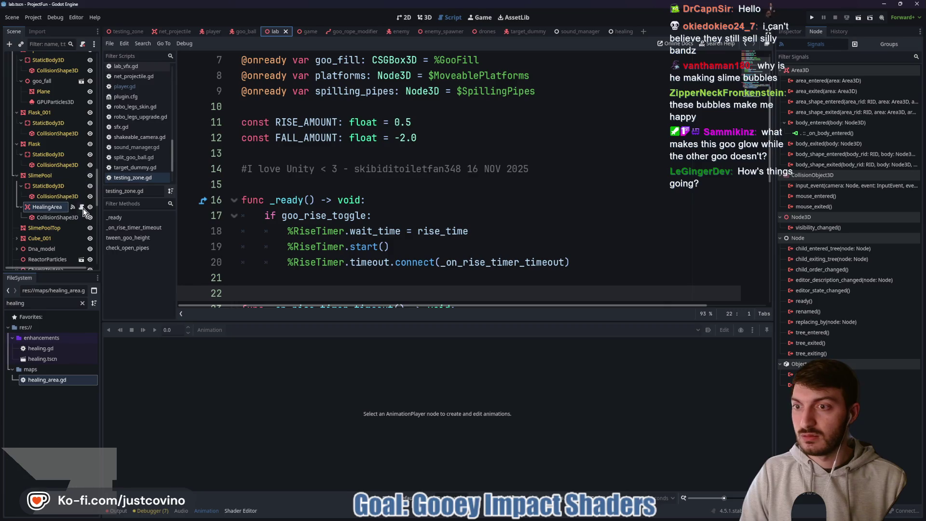
click(83, 208)
- Finish the condition with a colon and 'return' on the next line, and save
key(End)
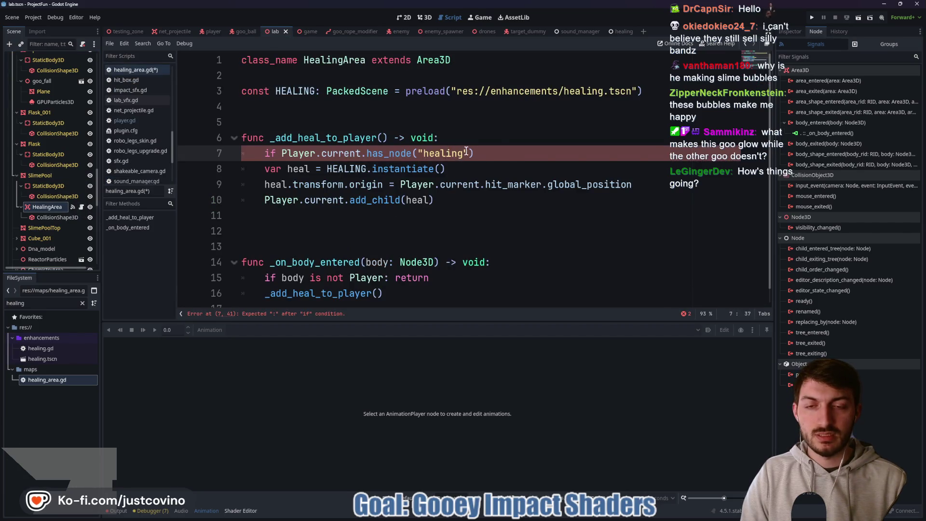
text(:)
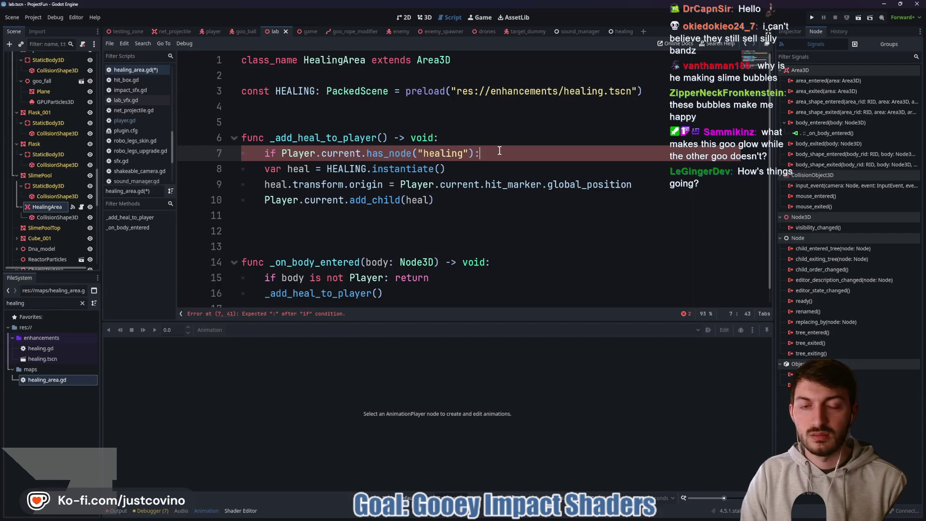
key(Return)
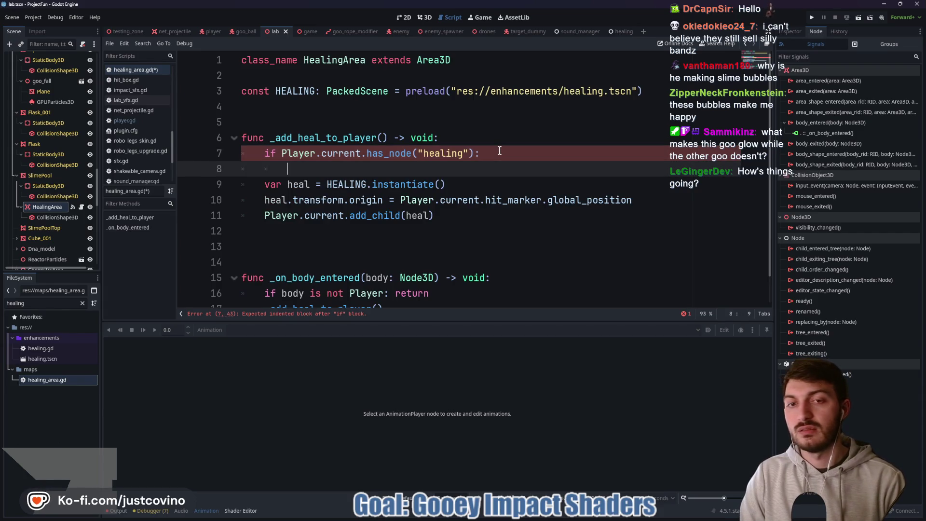
key(BackSpace)
text(return)
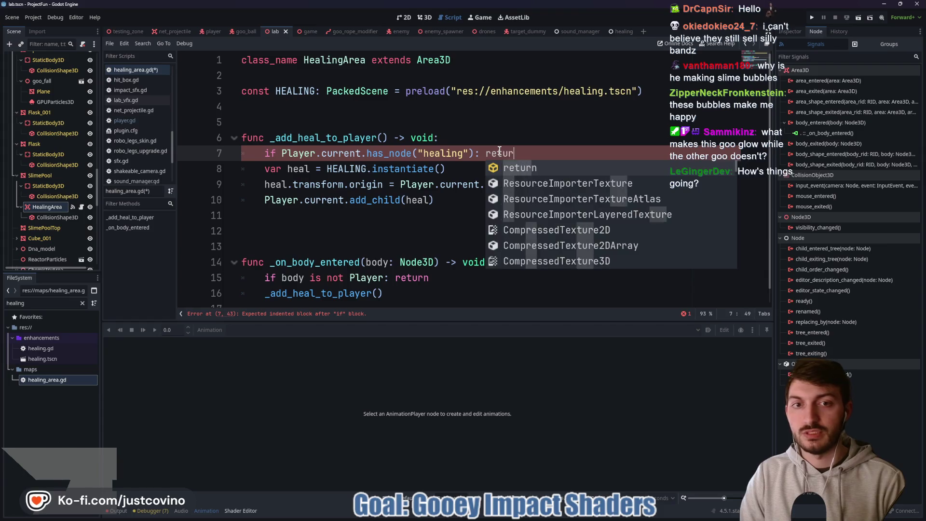
key(ctrl+s)
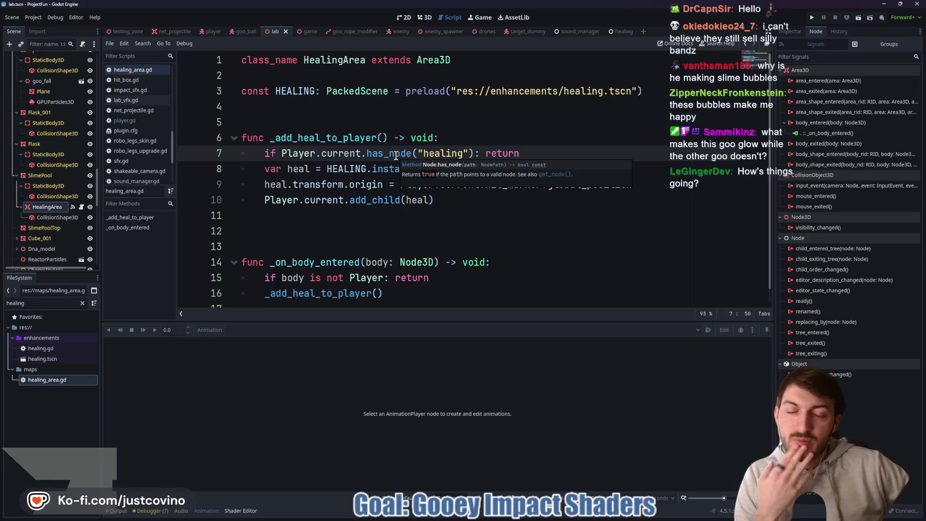
- Try has_child, then settle on has_node("healing") in the check and save
key(ctrl+Left)
key(ctrl+Left)
key(ctrl+Left)
key(BackSpace)
key(BackSpace)
key(BackSpace)
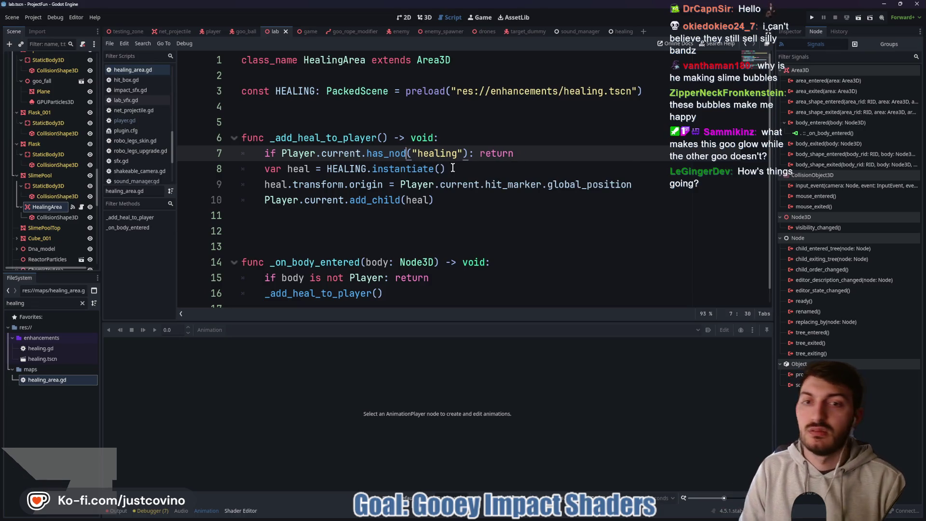
text(child)
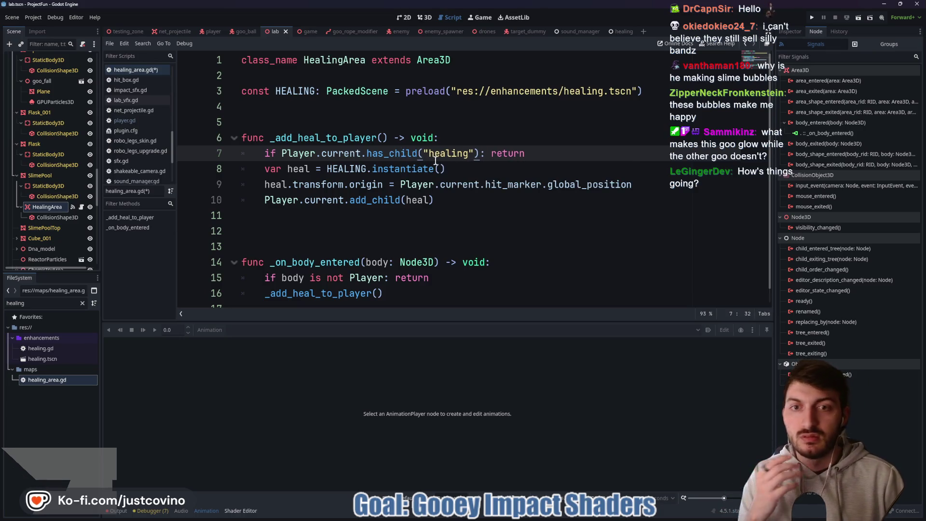
drag(477, 153, 368, 153)
text(has_chi)
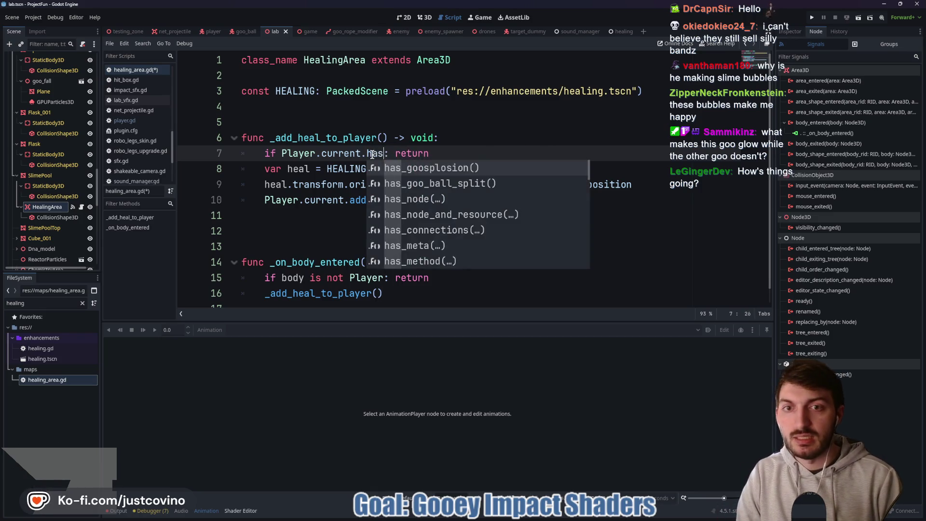
text(ld)
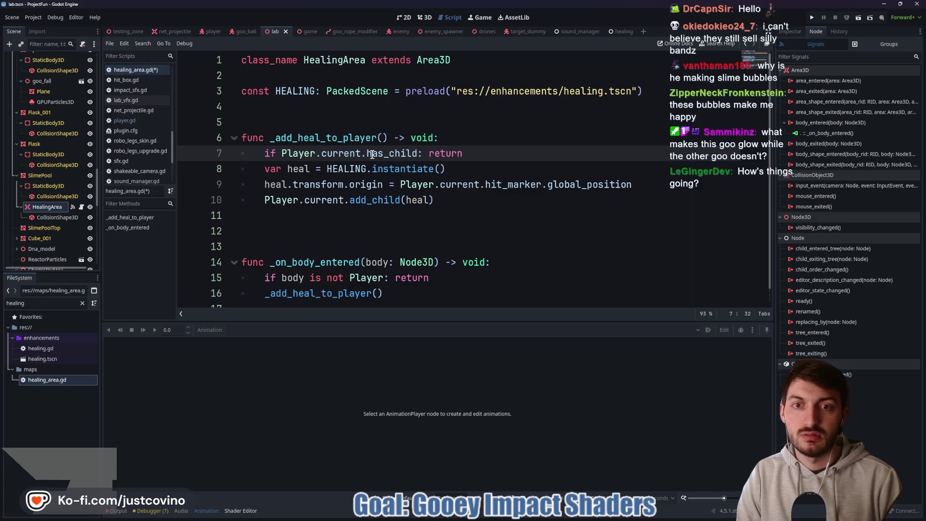
text(()
key(BackSpace)
key(BackSpace)
key(BackSpace)
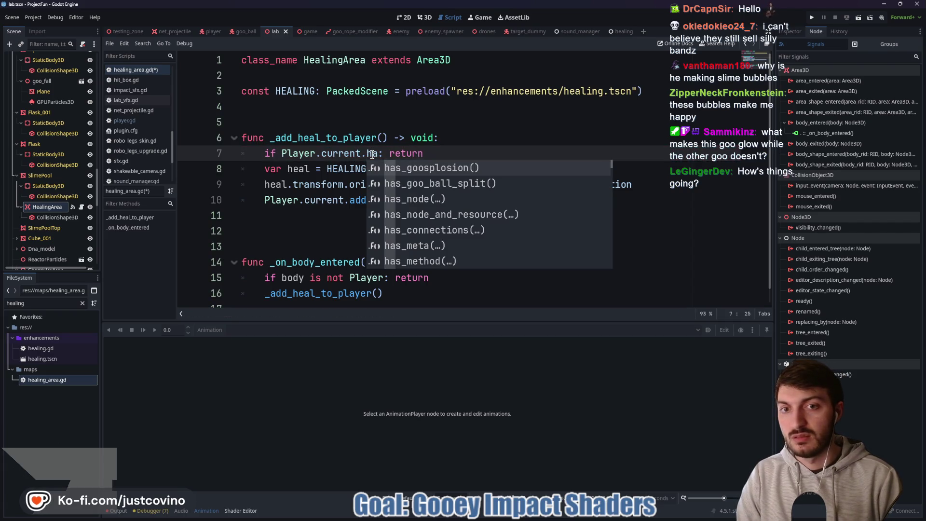
text(has)
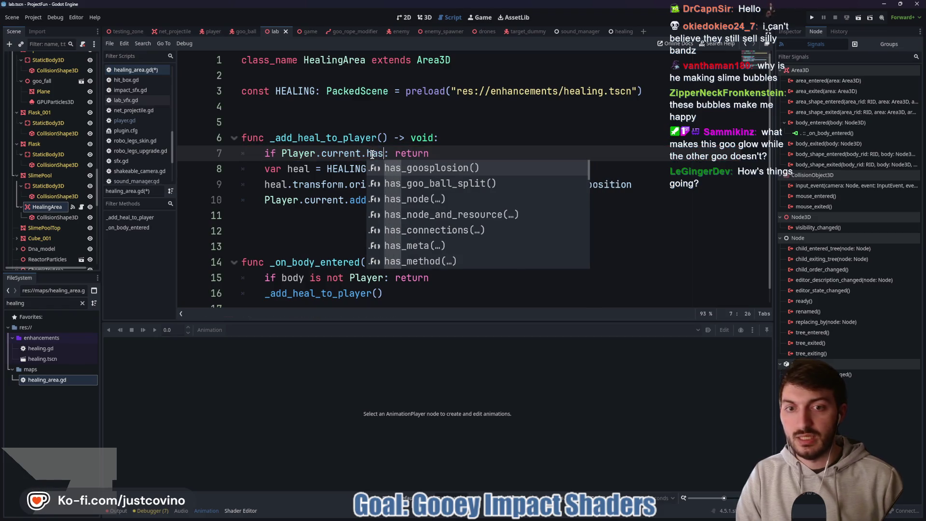
key(Down)
key(Down)
key(Return)
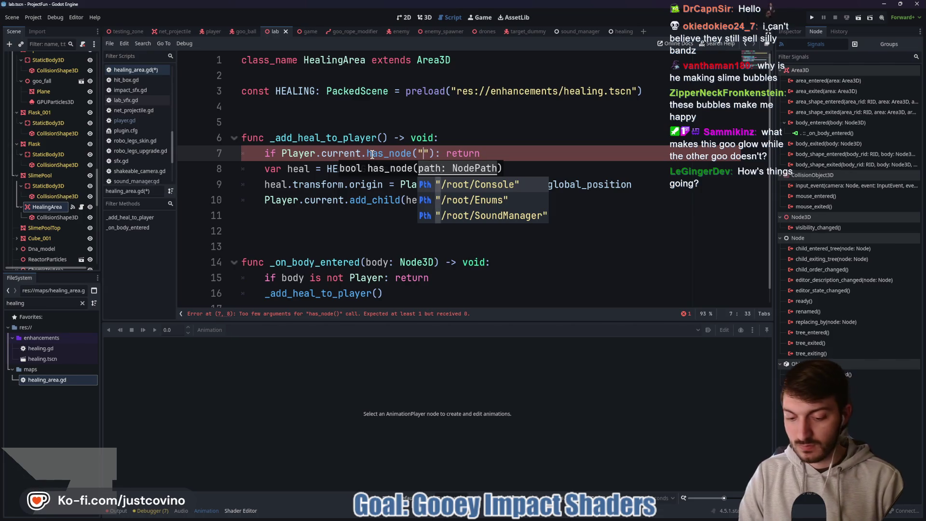
text("healing)
click(558, 155)
key(ctrl+s)
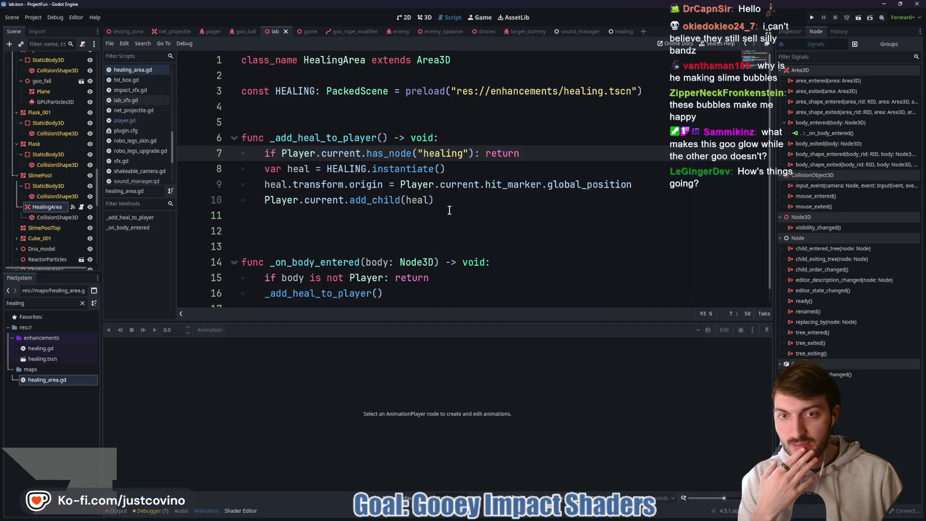
- Delete the extra blank line 12 and show the HealingArea's properties
scroll(441, 219, down, 1)
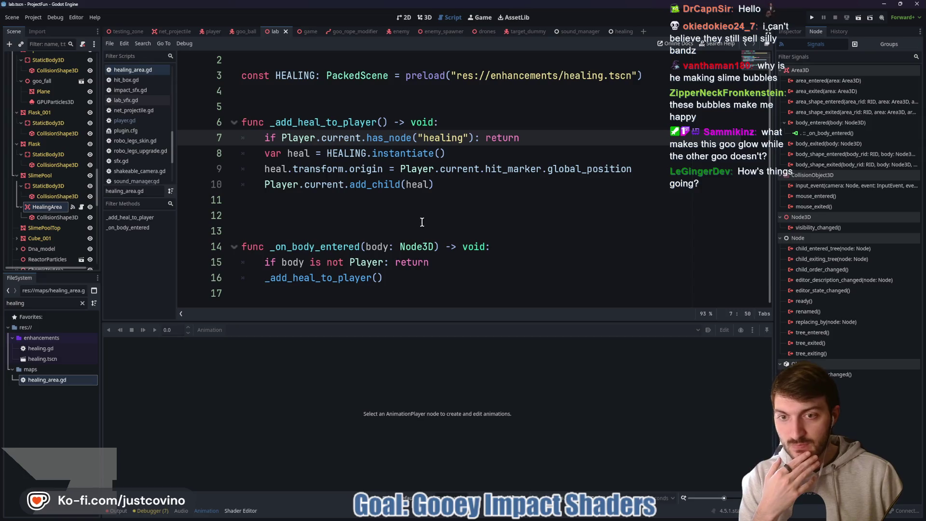
click(396, 214)
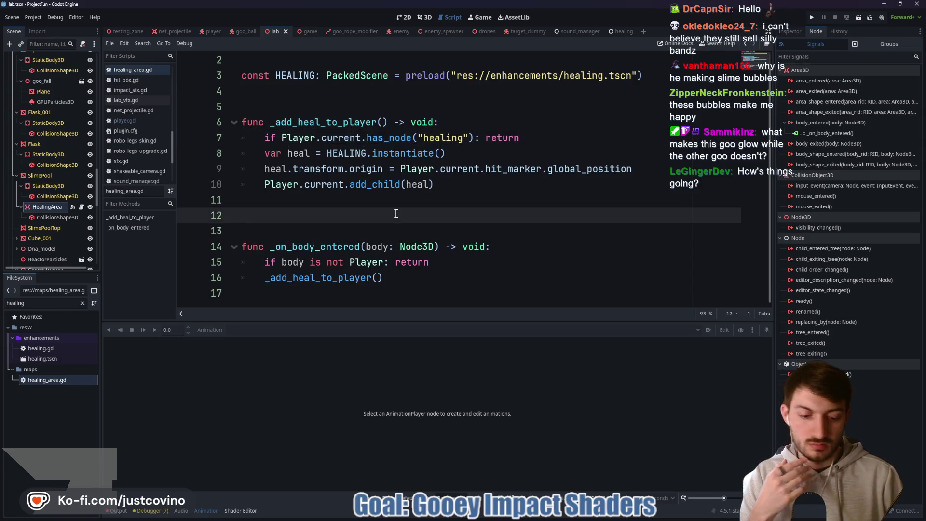
key(BackSpace)
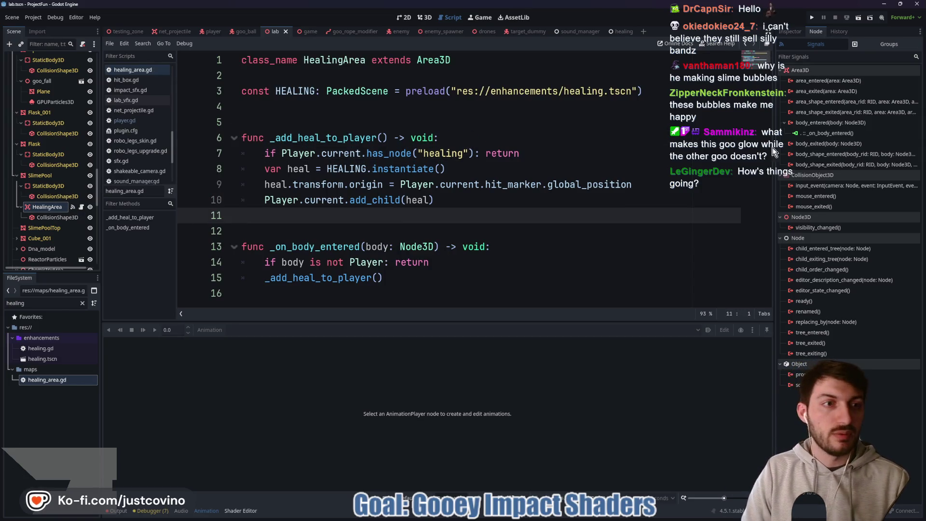
click(787, 32)
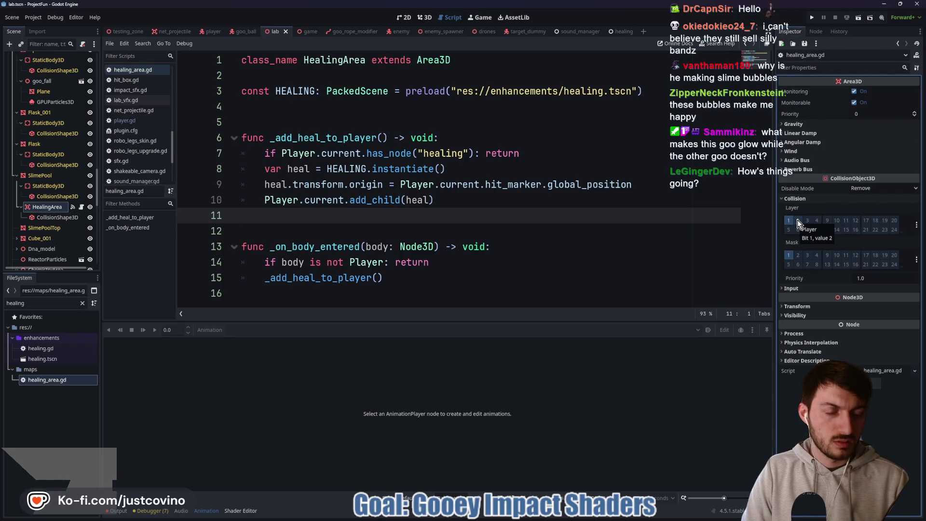
- Set HealingArea's collision mask to layer 2 only and save the lab scene
click(798, 255)
click(788, 255)
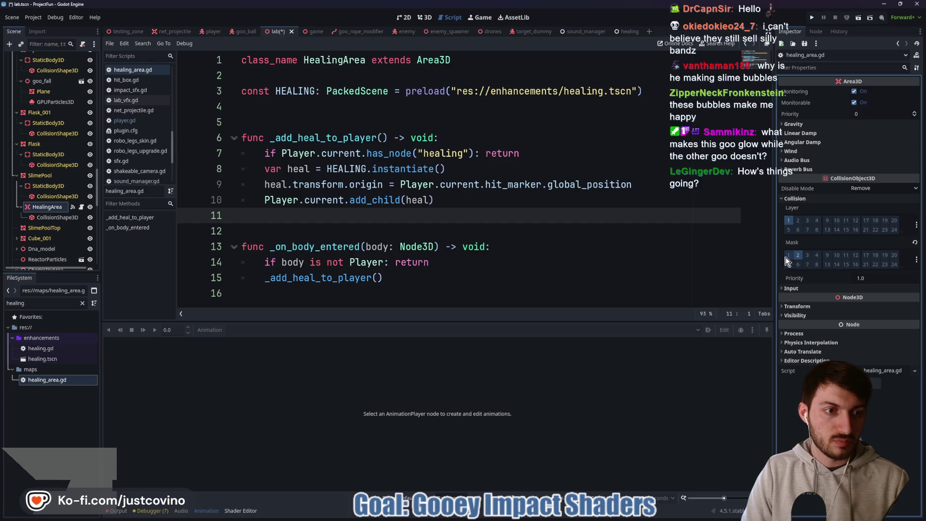
click(508, 227)
key(ctrl+s)
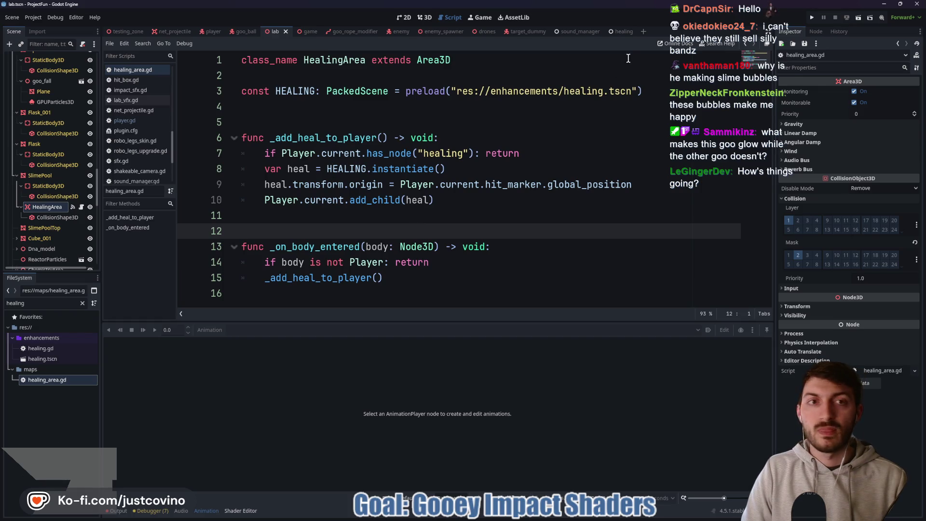
- Read through healing.gd, select the Healing root, then run the game from the main scene
click(621, 31)
click(357, 184)
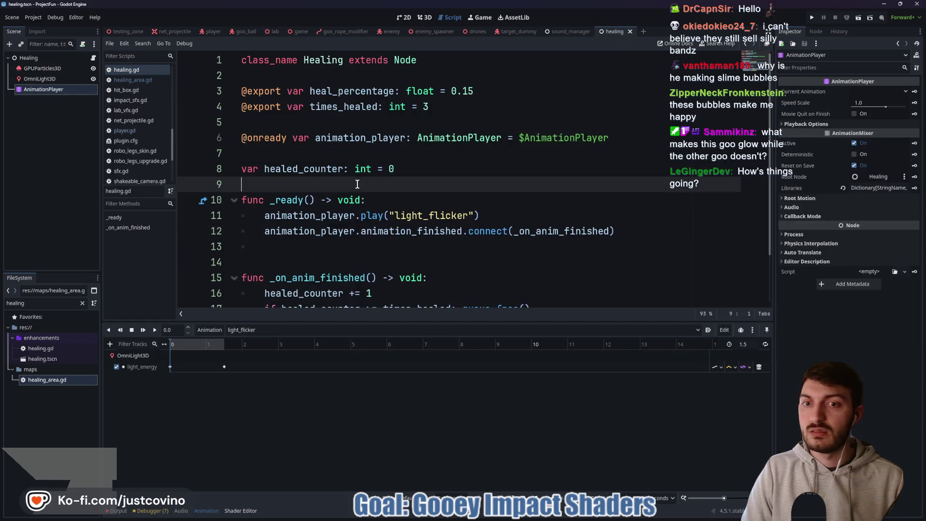
scroll(444, 195, down, 2)
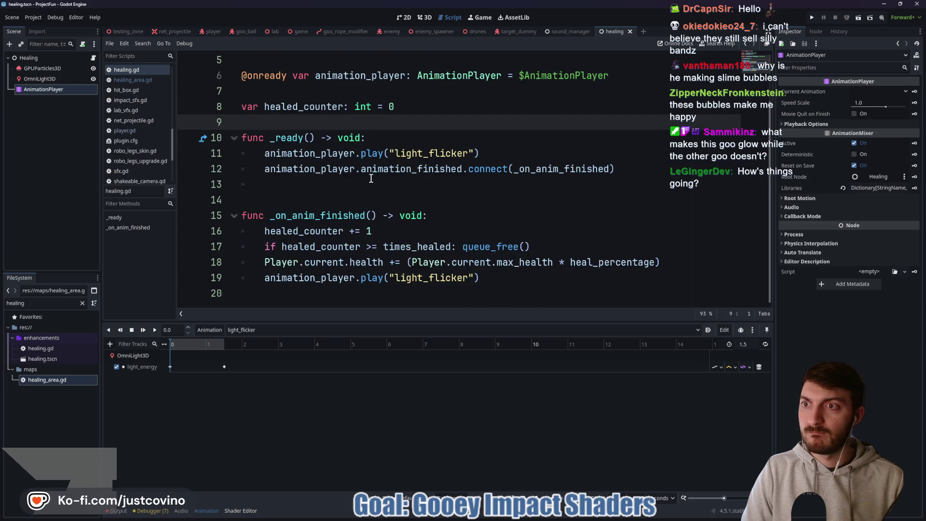
click(52, 60)
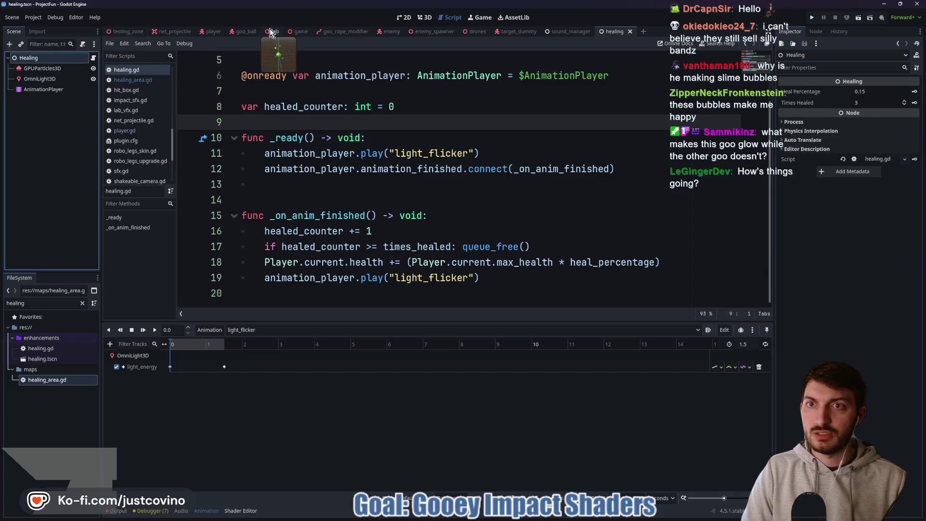
click(291, 32)
key(F5)
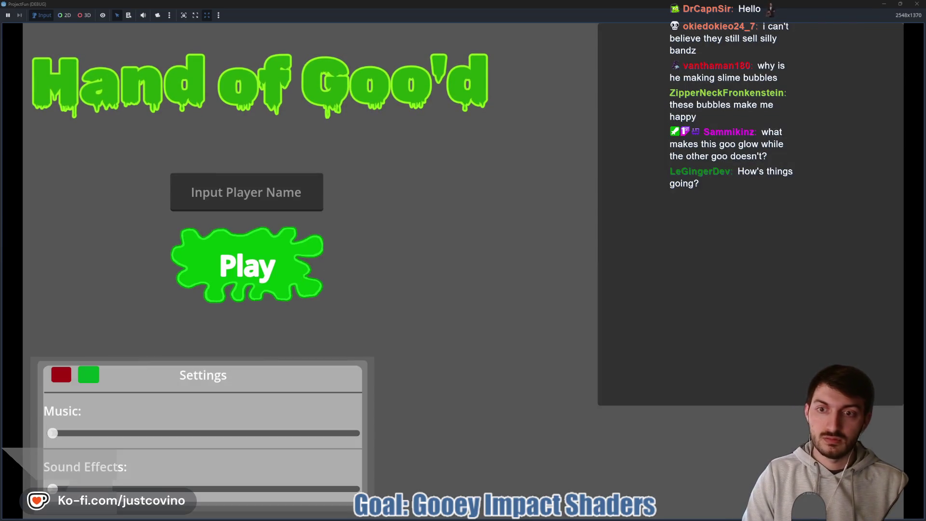
- Start play, drive the slime into the goo pillar and grapple, then return to the editor's error
click(246, 264)
key(w)
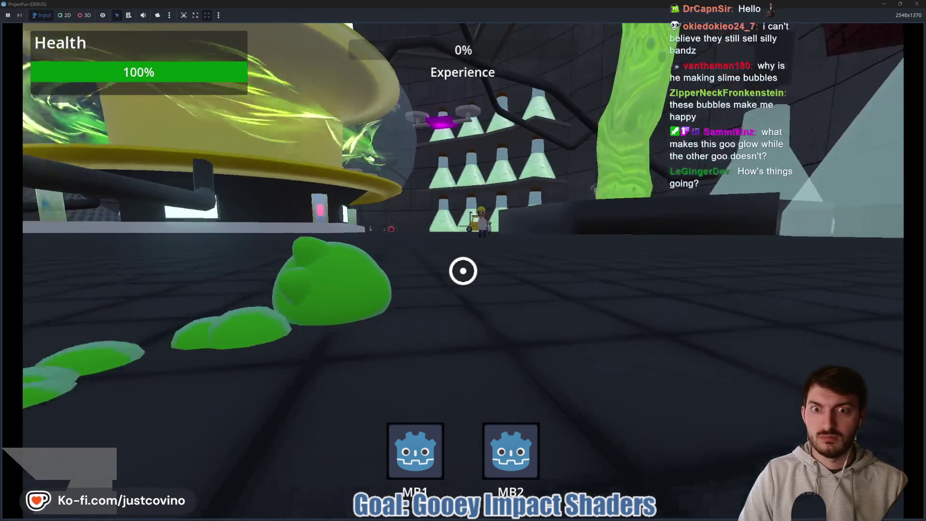
key(w)
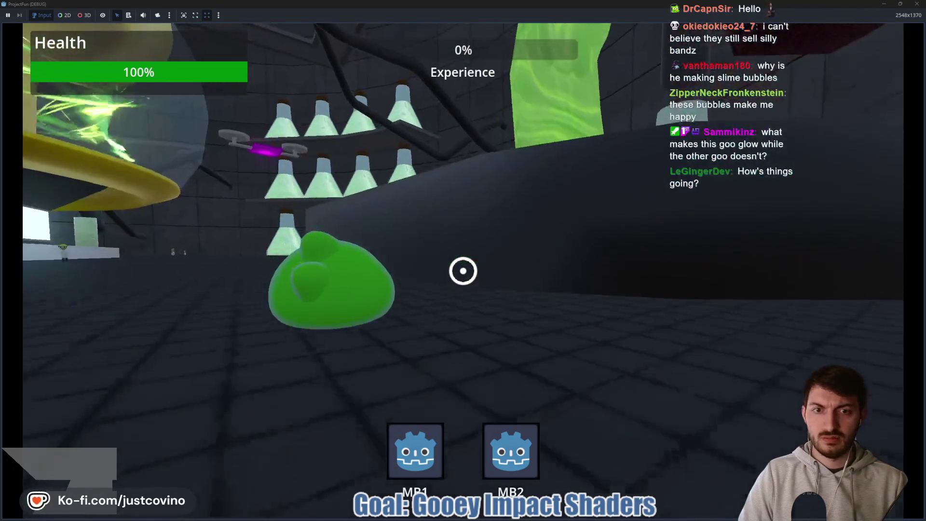
key(w)
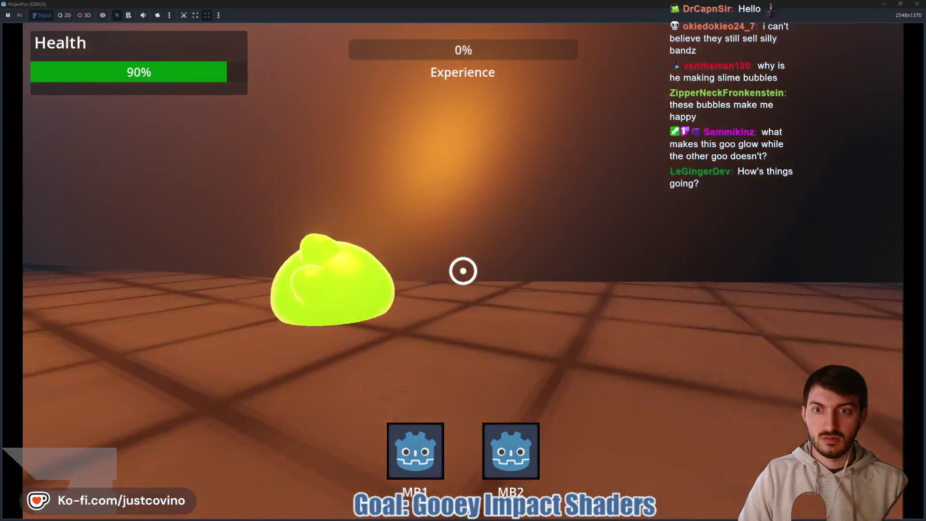
key(w)
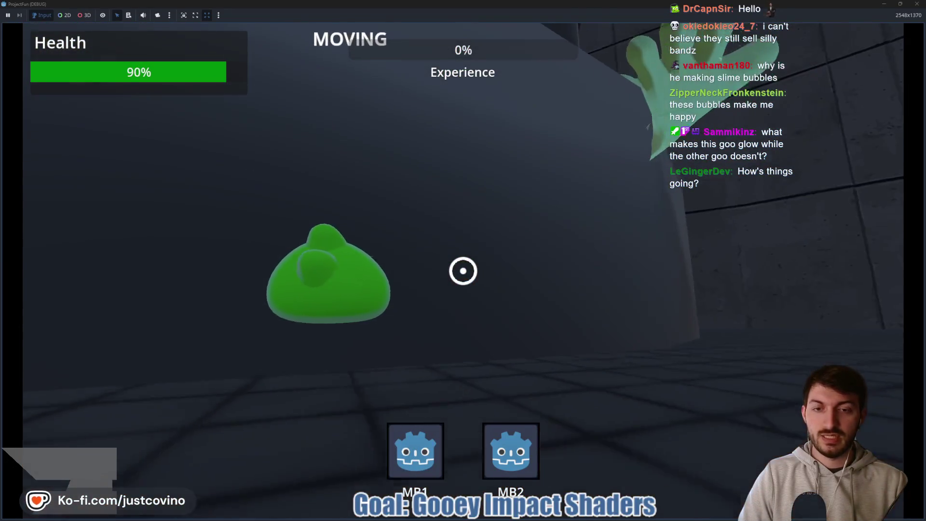
key(w)
click(464, 271)
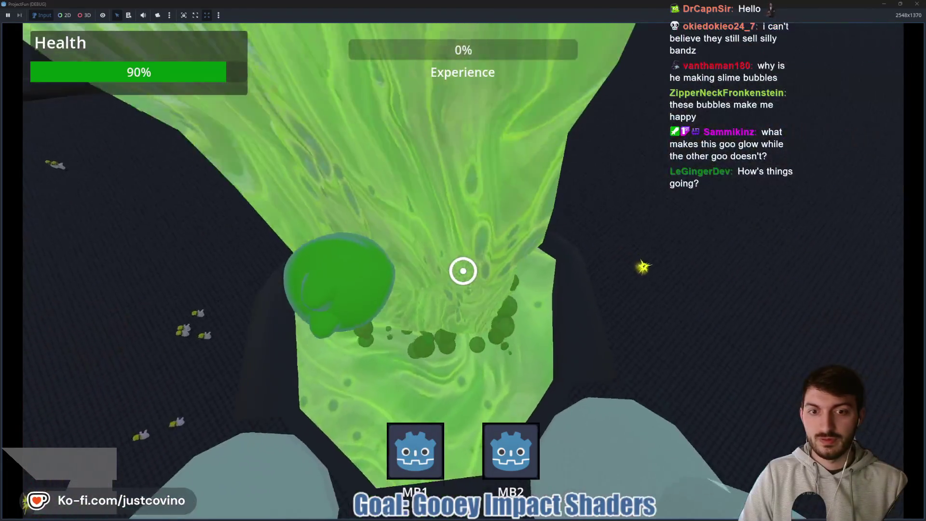
key(F8)
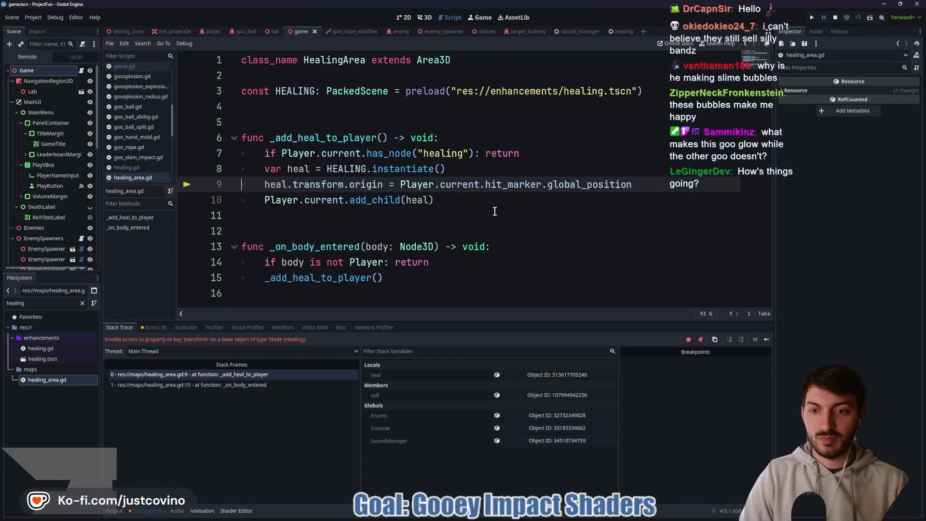
- Stop debugging, change the Healing root's type to Node3D, make the script extend Node3D, and save
click(836, 18)
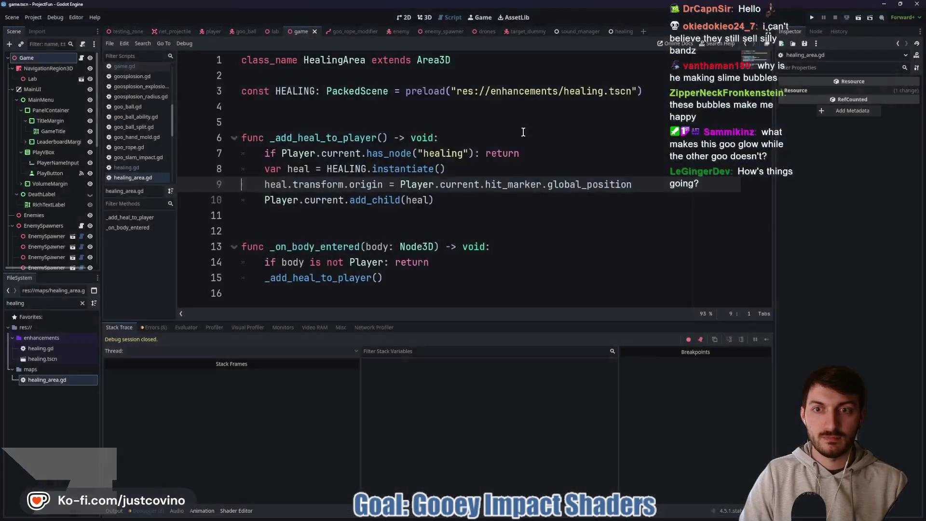
click(622, 32)
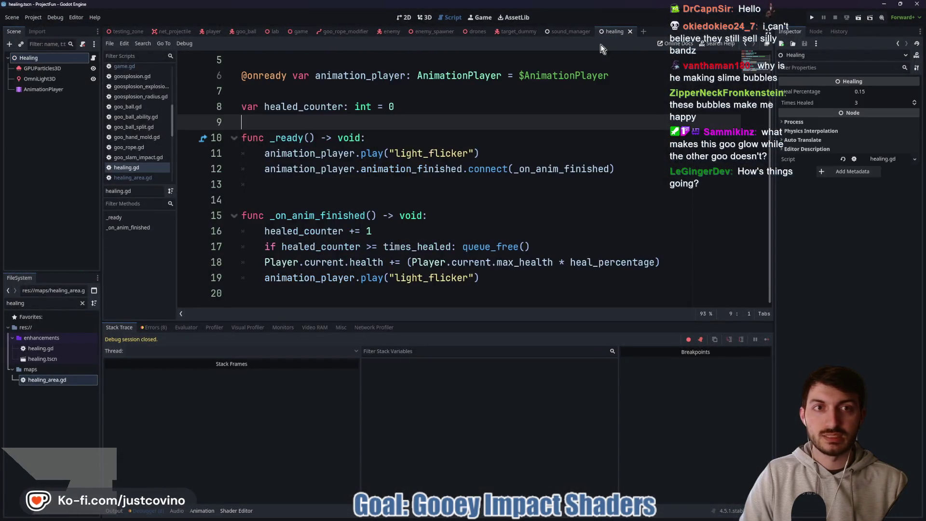
right_click(21, 60)
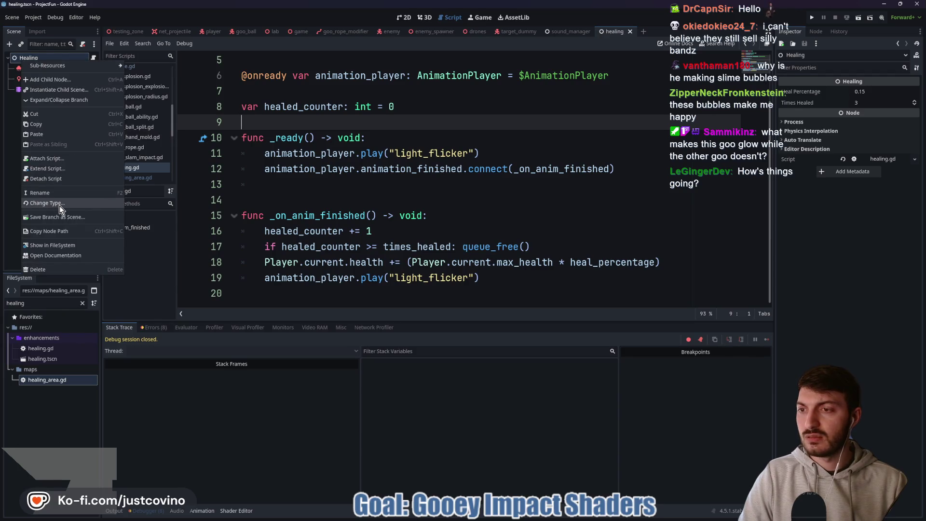
click(59, 204)
text(node3d)
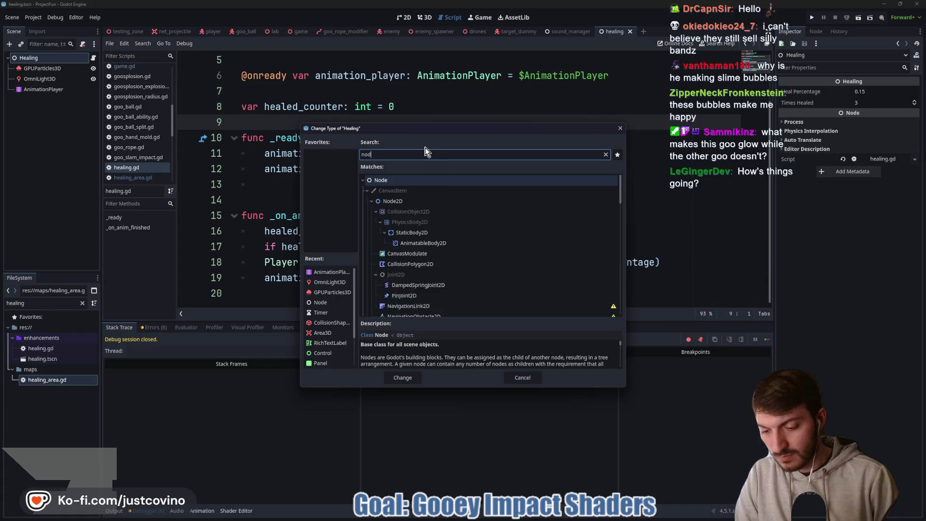
key(Return)
scroll(424, 151, up, 2)
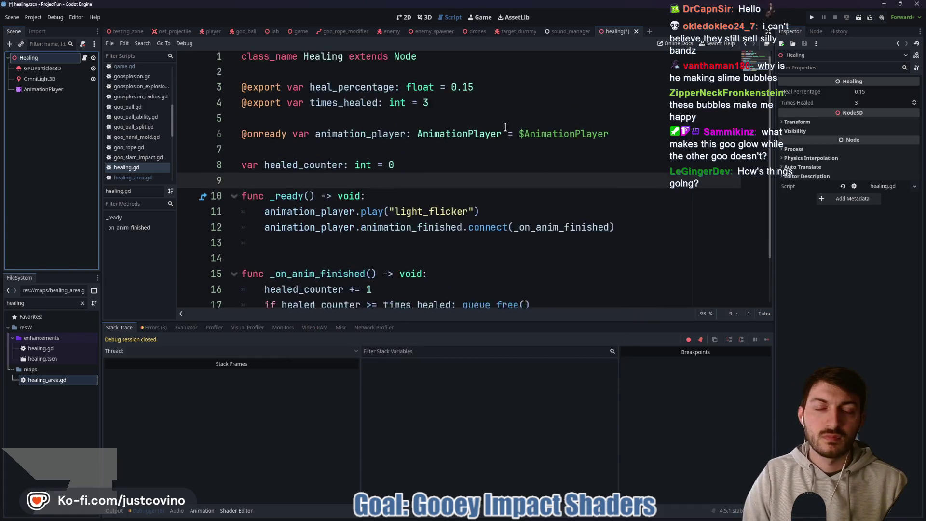
click(418, 59)
text(3D)
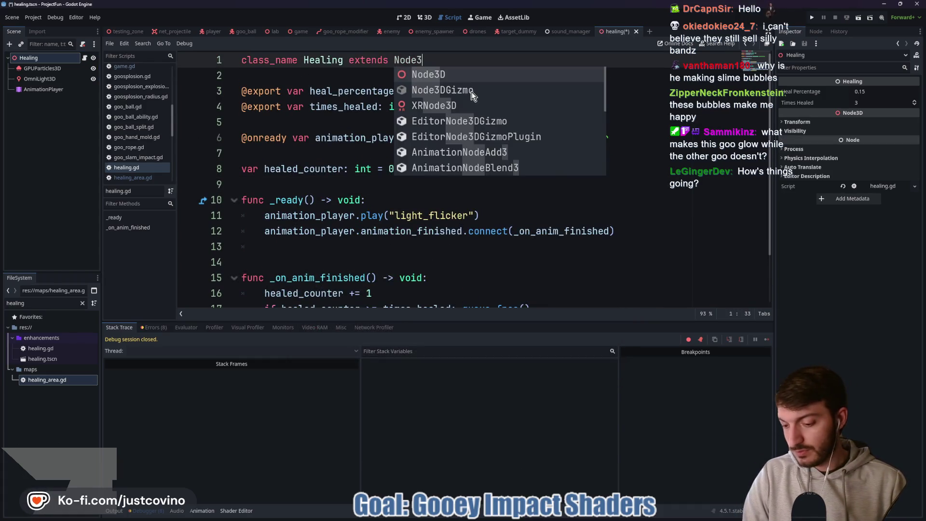
click(372, 79)
key(ctrl+s)
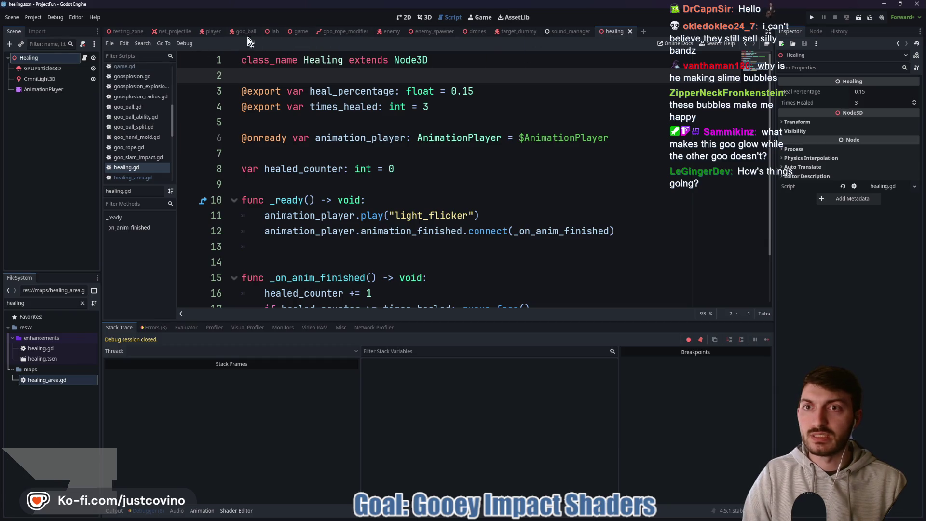
- Change the has_node check to "Healing" with a capital H, save, and run the game again
click(270, 39)
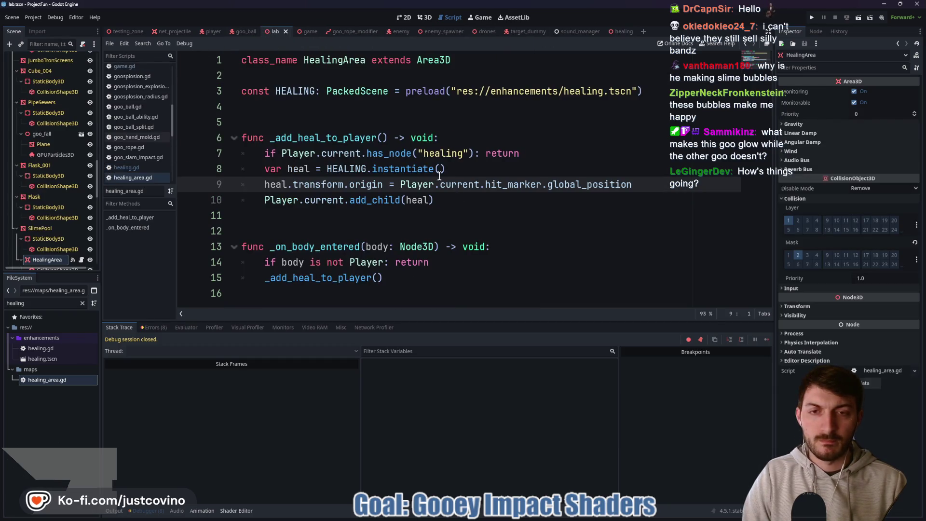
click(435, 153)
key(BackSpace)
text(H)
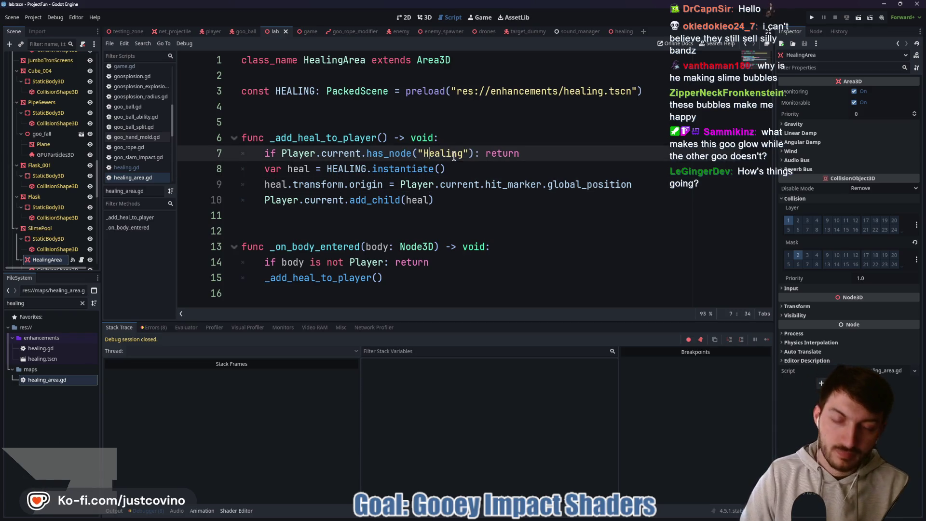
click(564, 150)
key(ctrl+s)
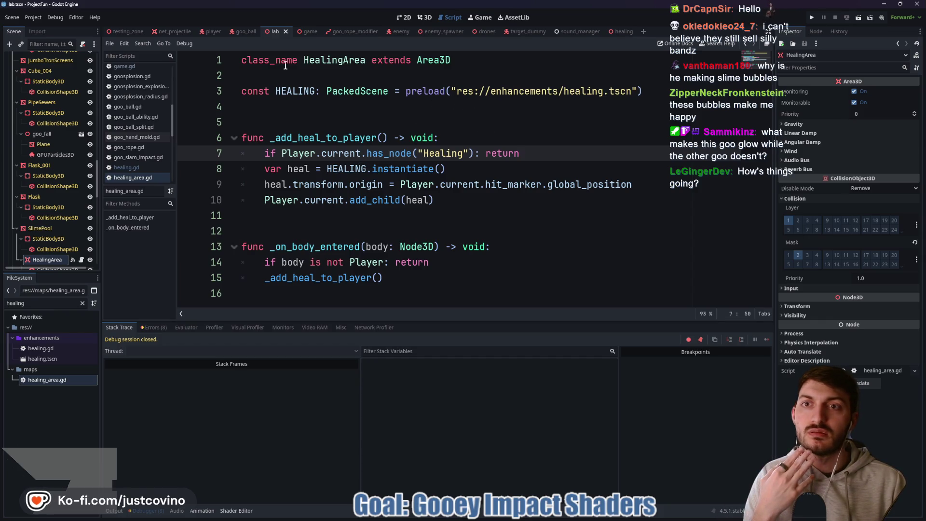
click(301, 32)
key(F5)
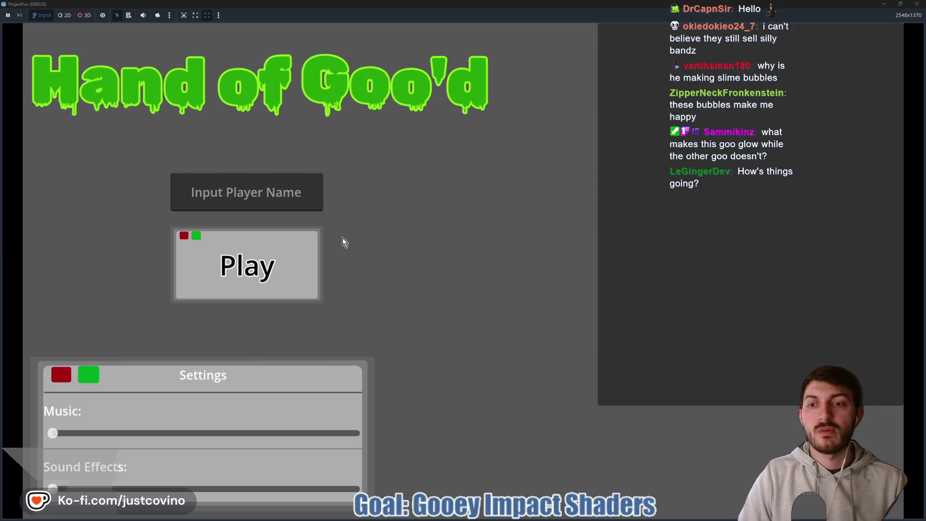
- Start play and grapple the slime across the level into the goo pillar to retest healing
click(260, 262)
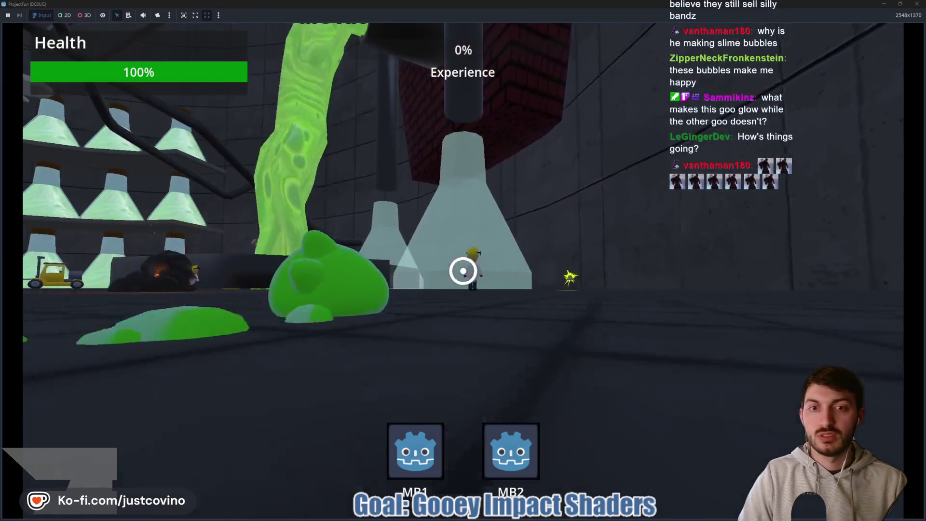
click(463, 270)
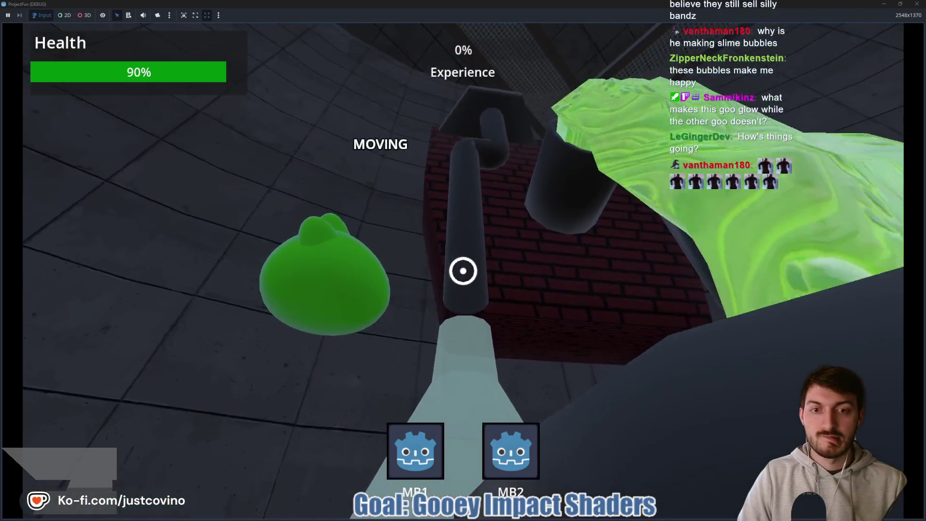
click(463, 271)
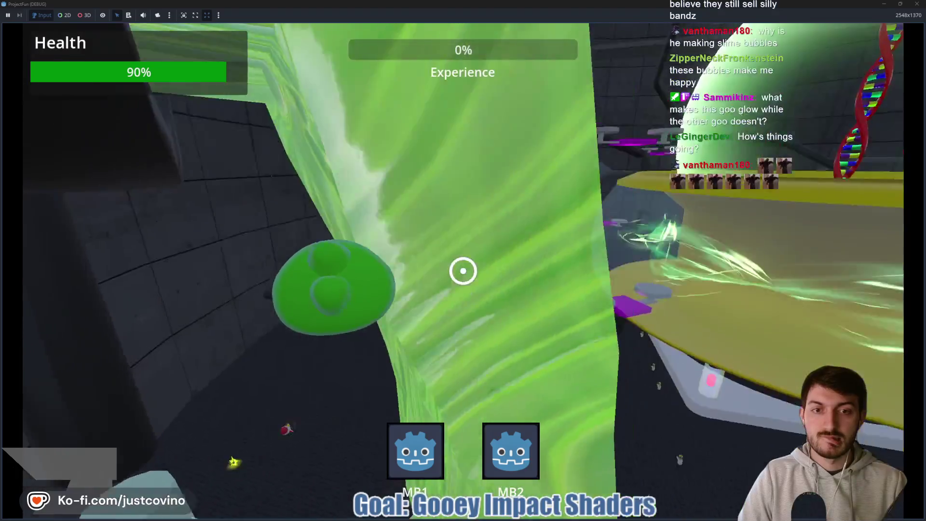
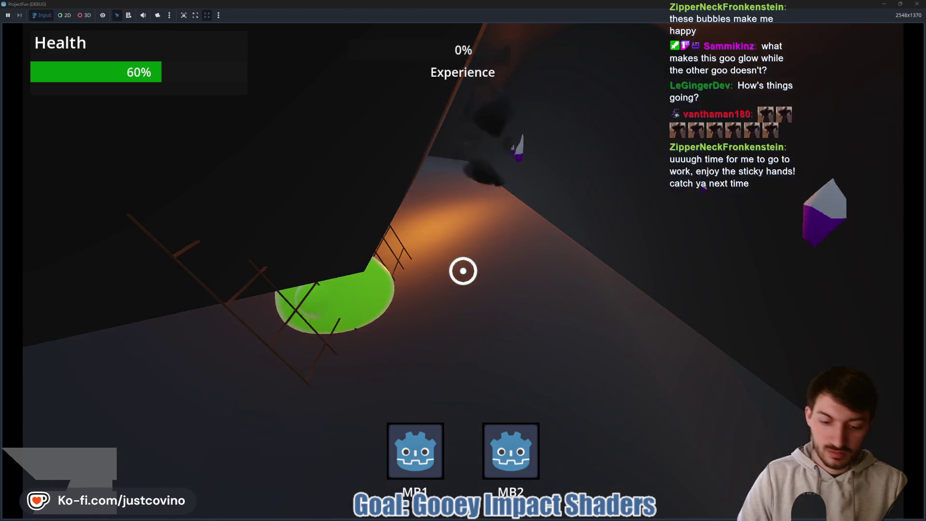
- Stop the game, add print("Healing Added") to _ready in healing.gd, and save
key(F8)
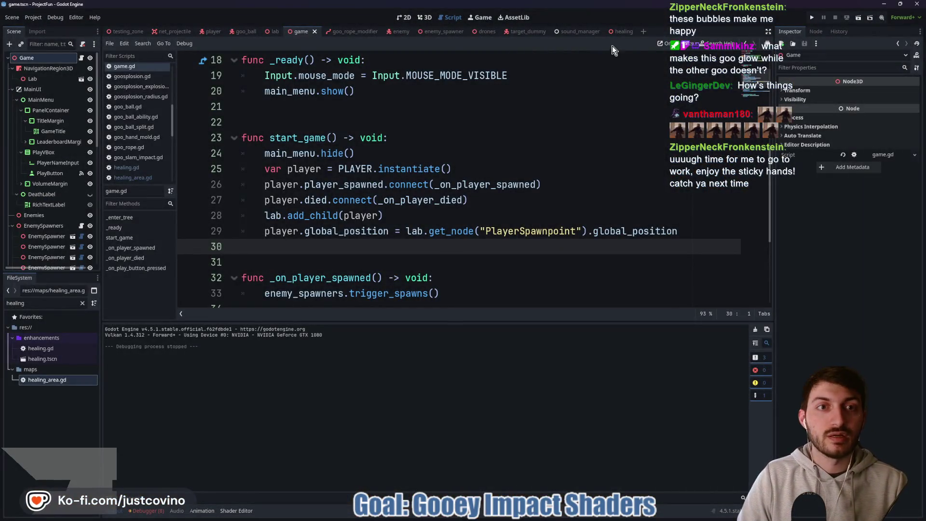
click(622, 31)
scroll(376, 180, down, 1)
click(385, 155)
key(Return)
text(rint("Heal)
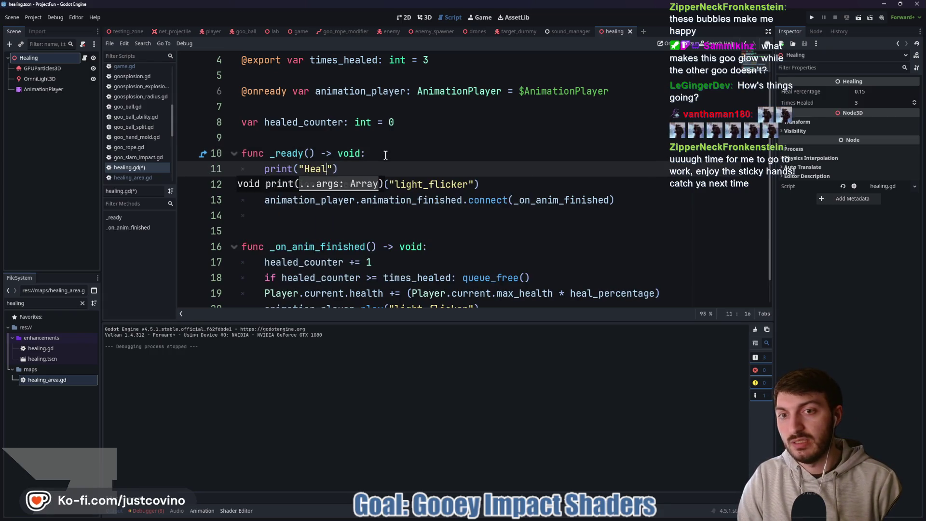
key(End)
key(ctrl+s)
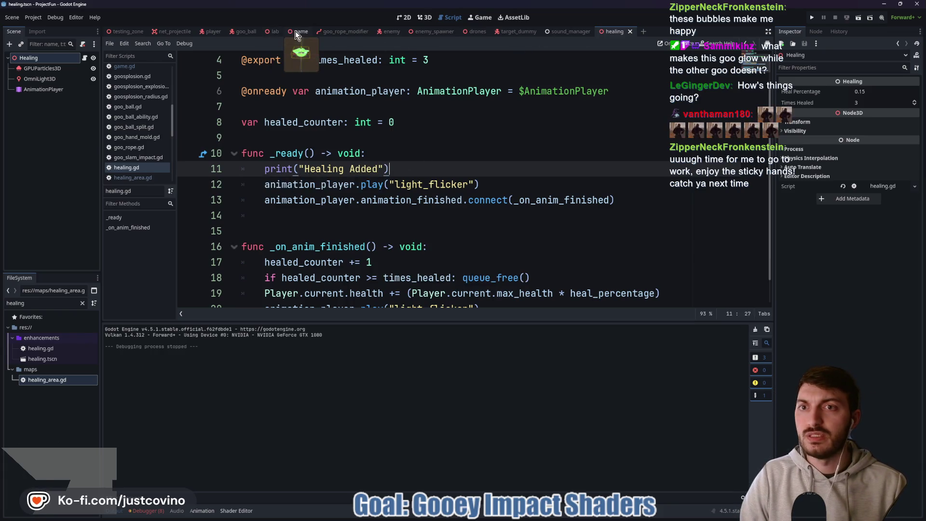
- In healing_area.gd, print "Player Found" after the player check line
click(274, 32)
click(80, 260)
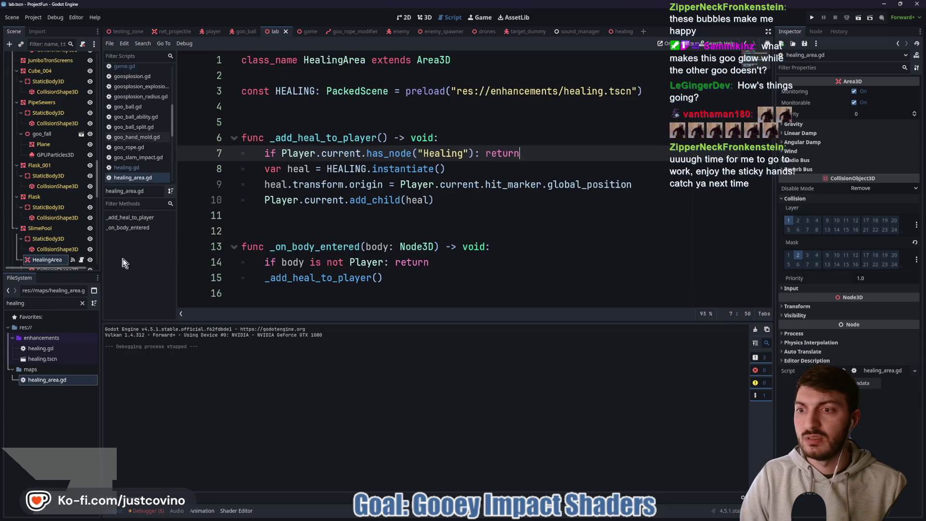
click(477, 265)
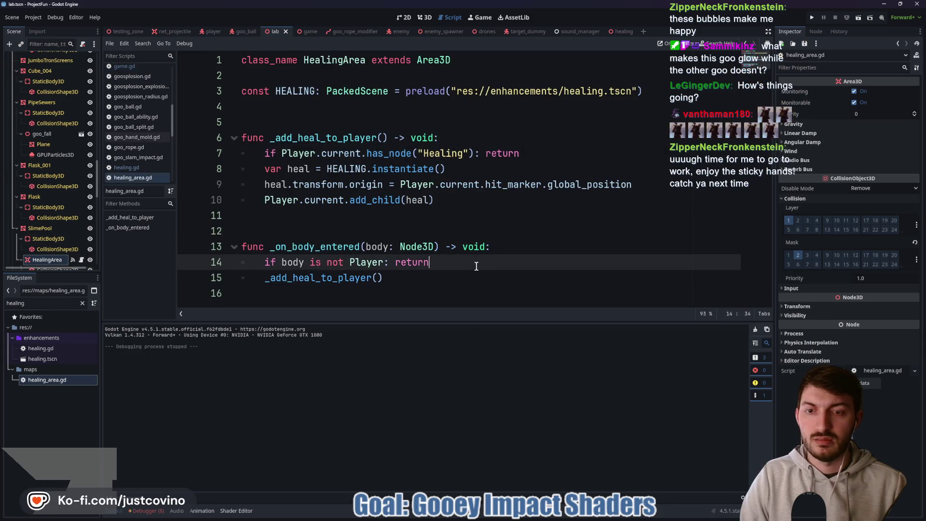
key(Return)
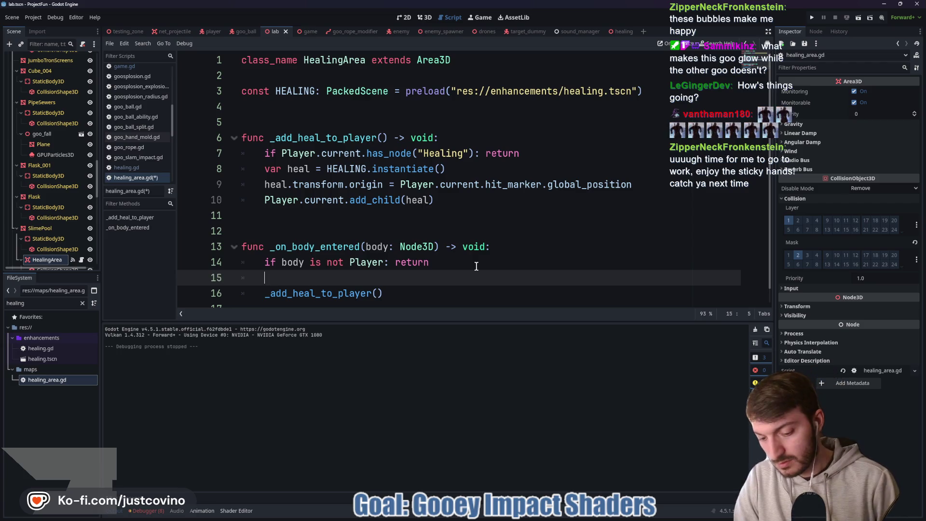
text(rint(Play)
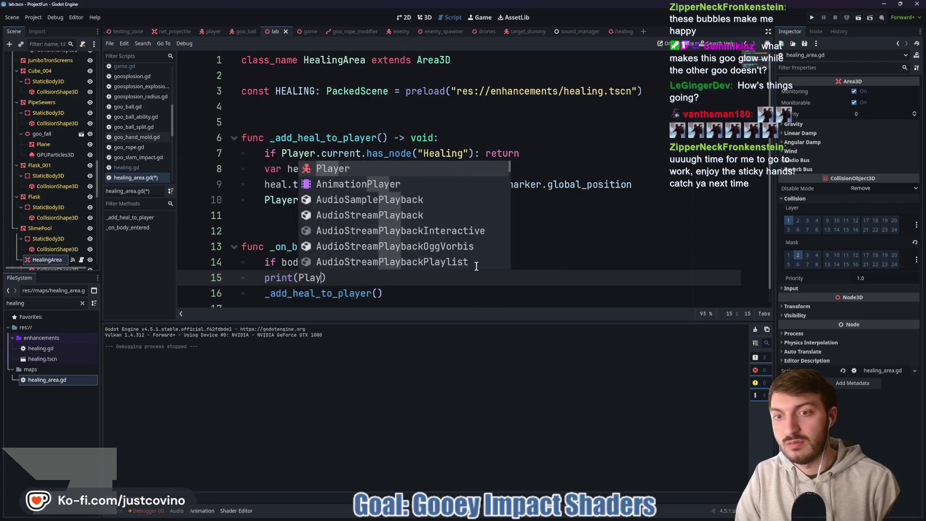
key(BackSpace)
key(BackSpace)
key(BackSpace)
text(")
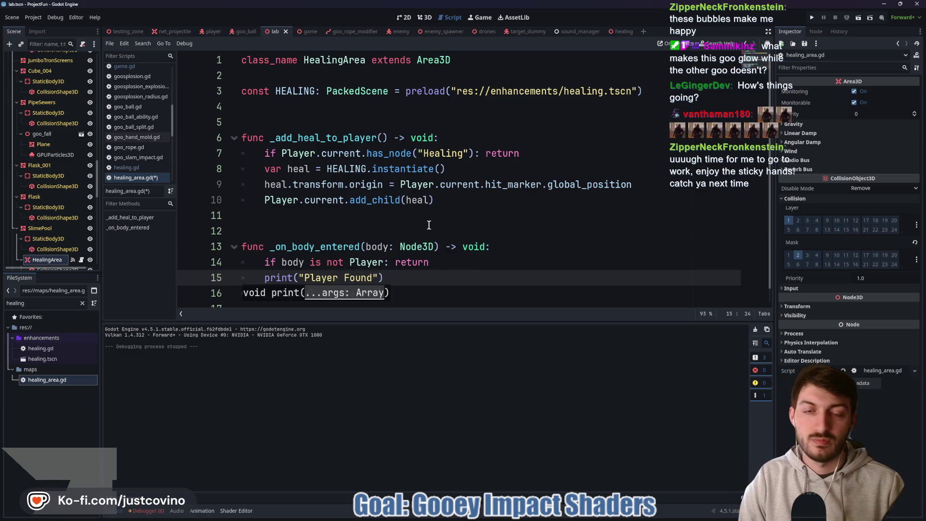
- Add print("Function functions") after add_child and save healing_area.gd
click(460, 210)
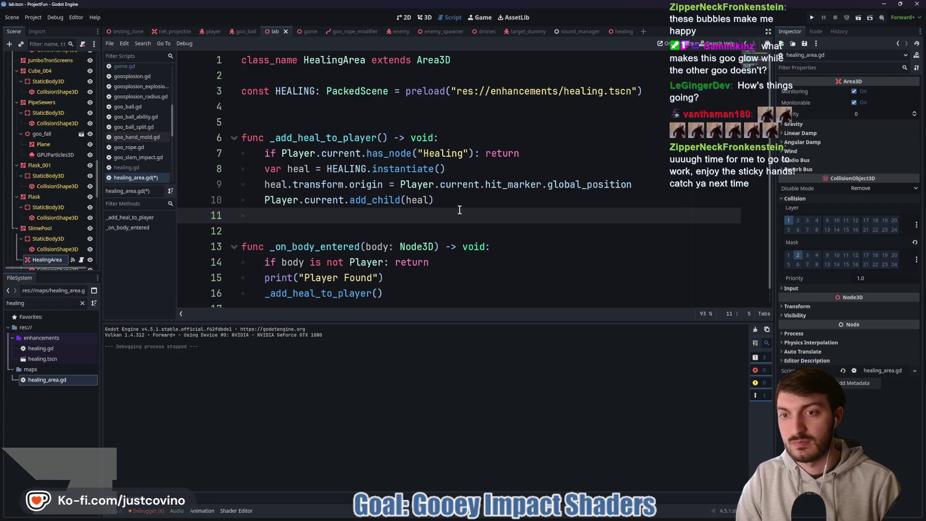
text(print("Function functions)
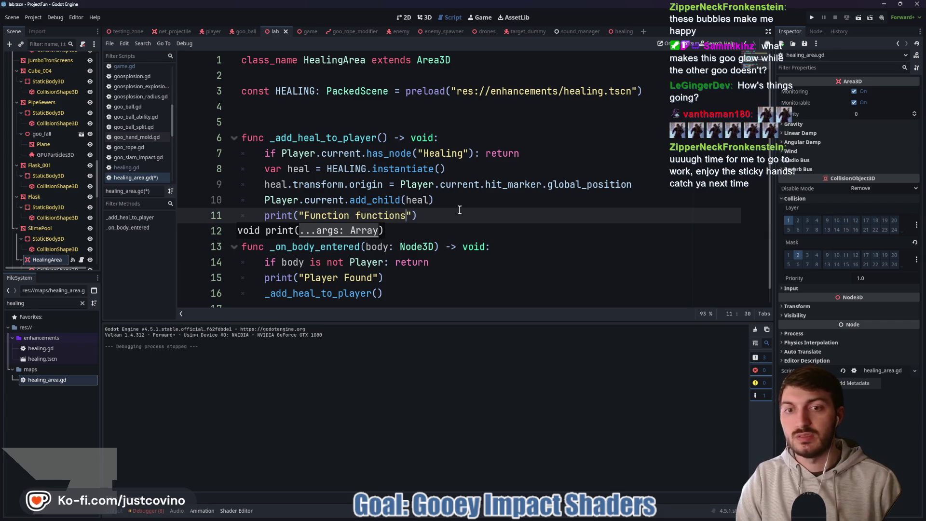
key(End)
key(ctrl+s)
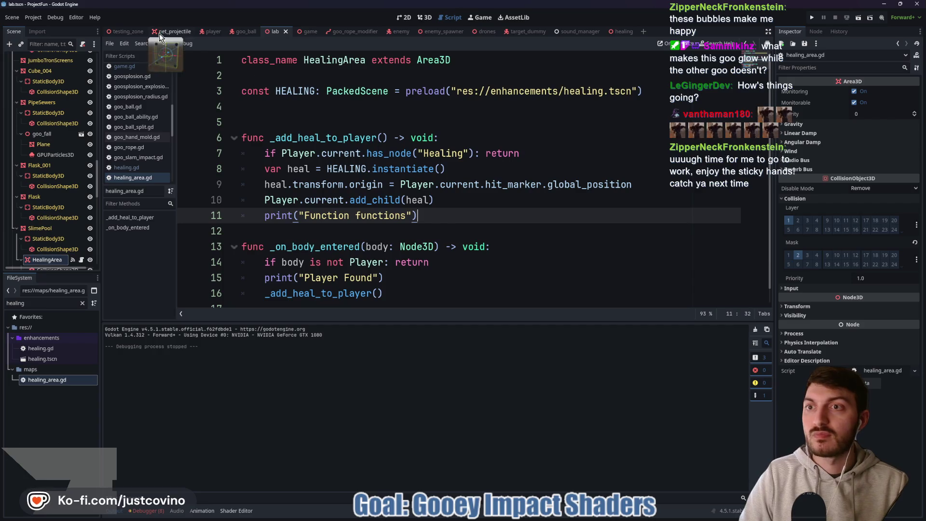
click(308, 31)
- Run the game and start playing so all three debug messages print, then stop it
key(F5)
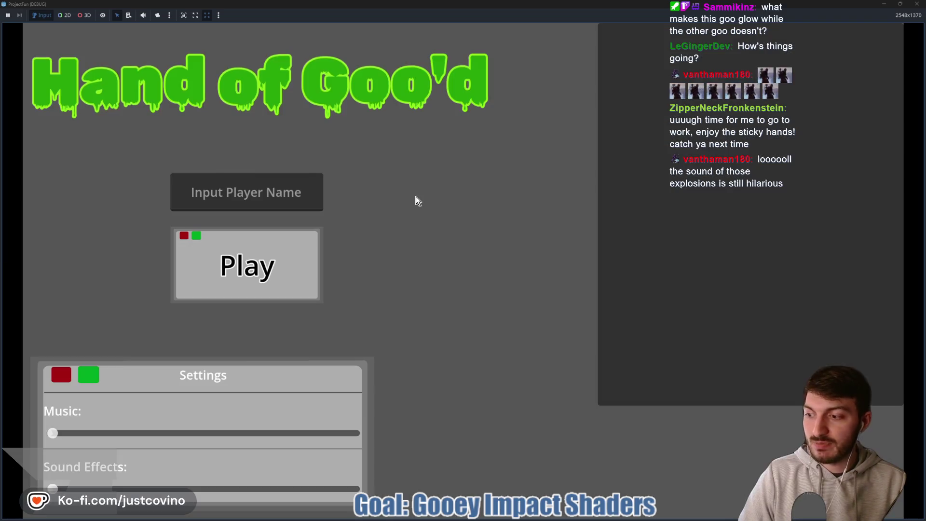
click(900, 4)
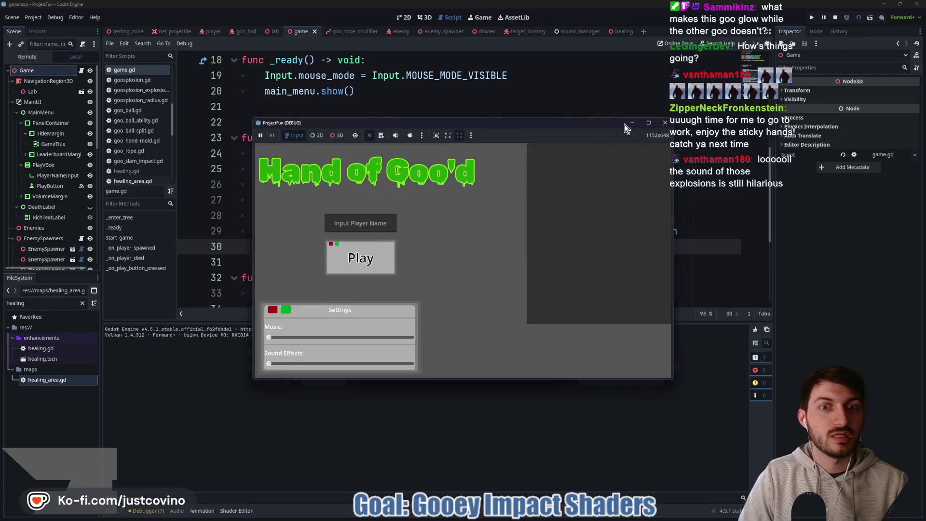
click(361, 258)
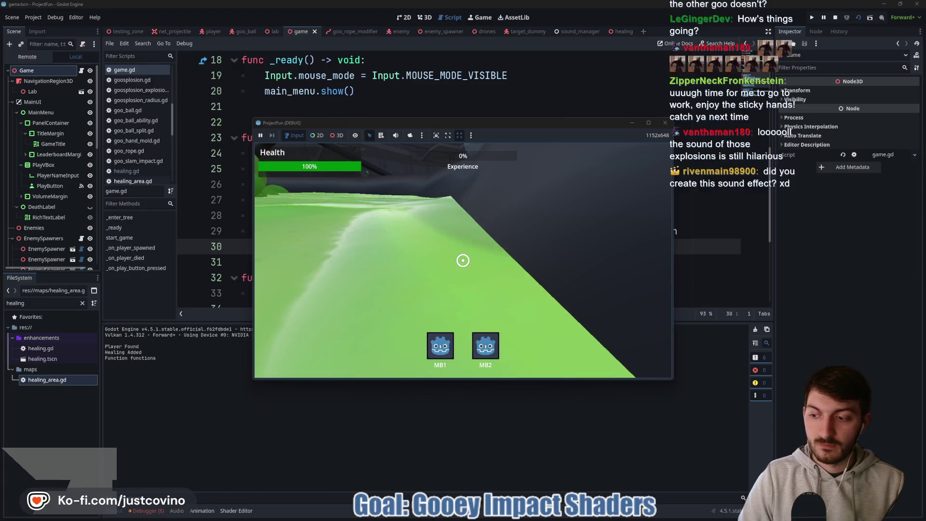
key(F8)
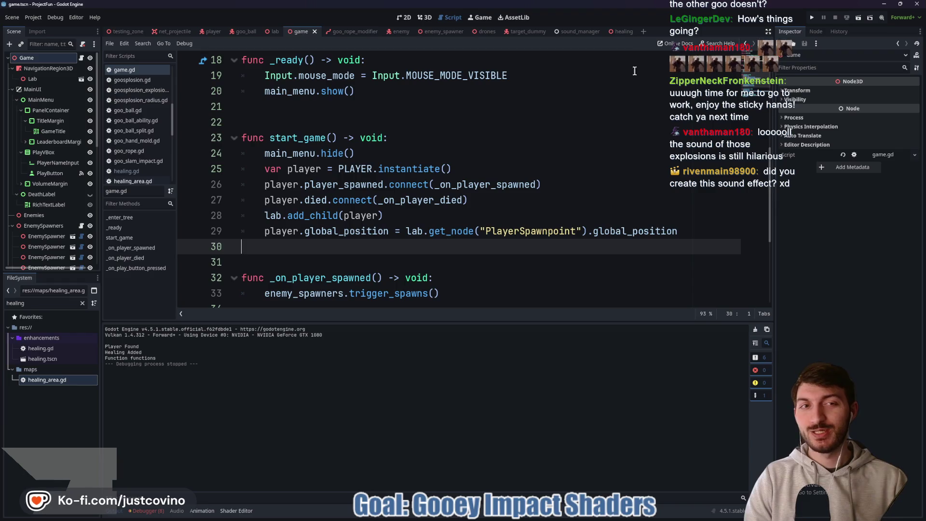
click(621, 31)
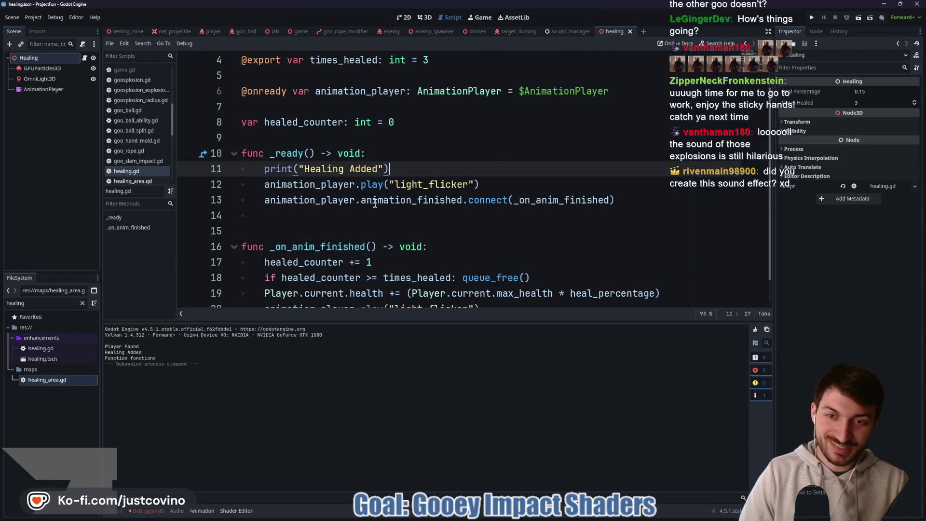
- Swap the Output log for the Debugger's errors and warnings list to inspect healing.gd
click(389, 226)
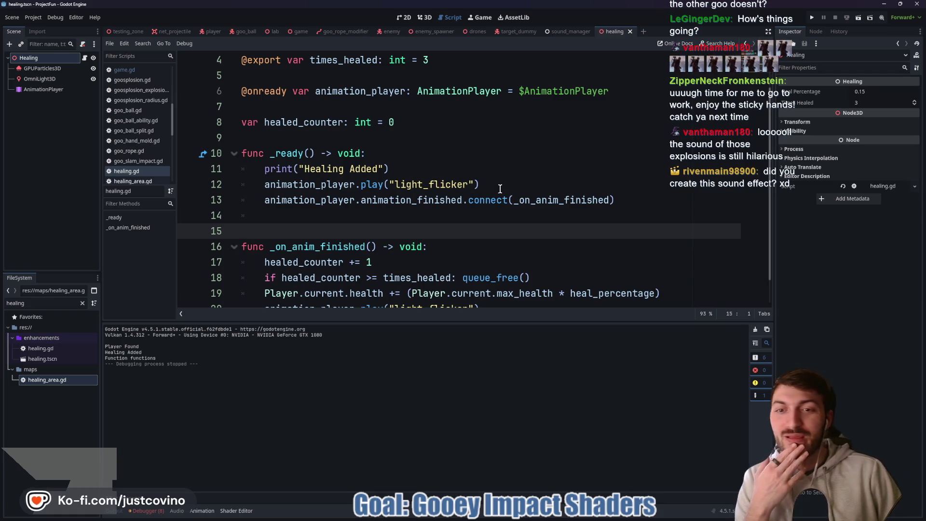
scroll(500, 188, down, 1)
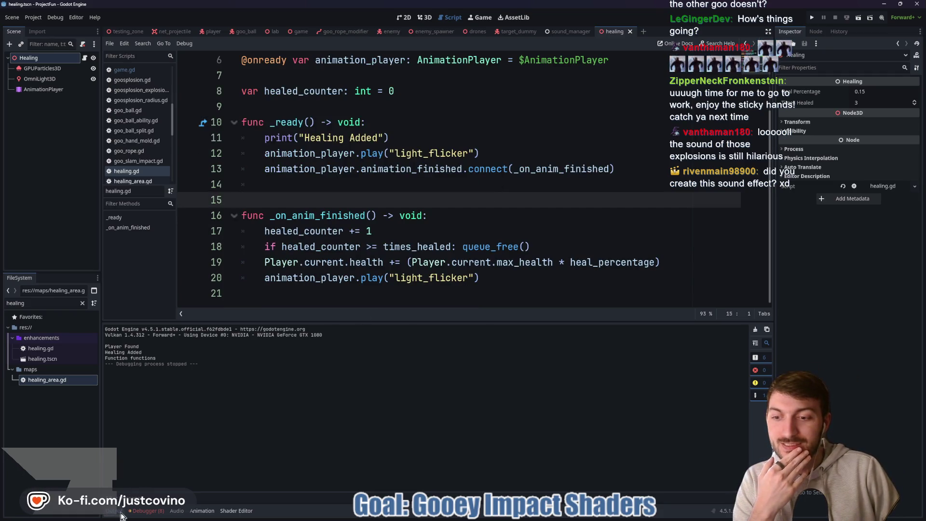
click(119, 510)
click(144, 510)
click(155, 327)
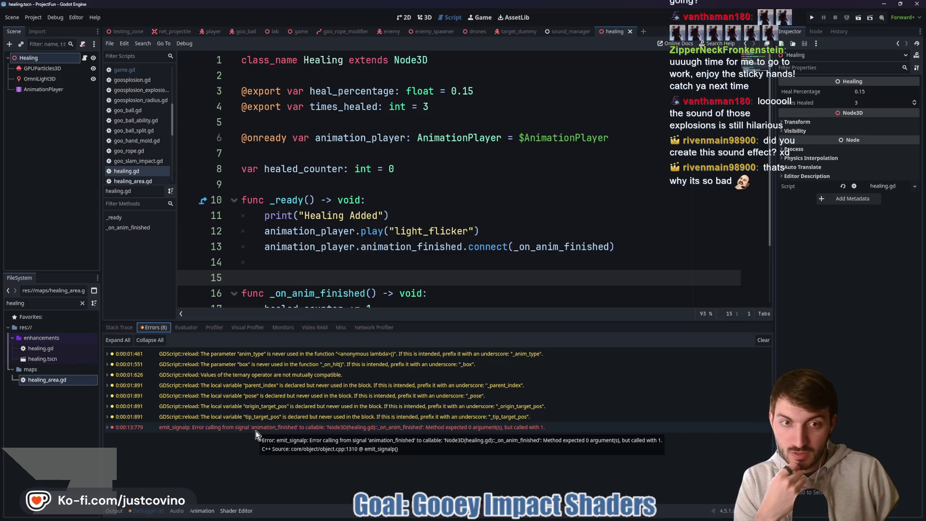
scroll(562, 176, down, 1)
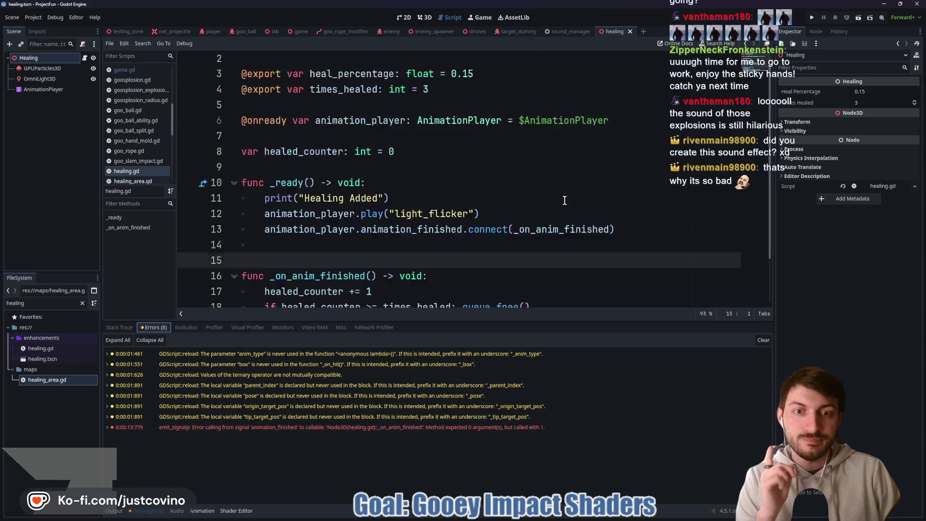
- Wrap line 13's _on_anim_finished callback in a lambda func(_trash: String)
click(370, 247)
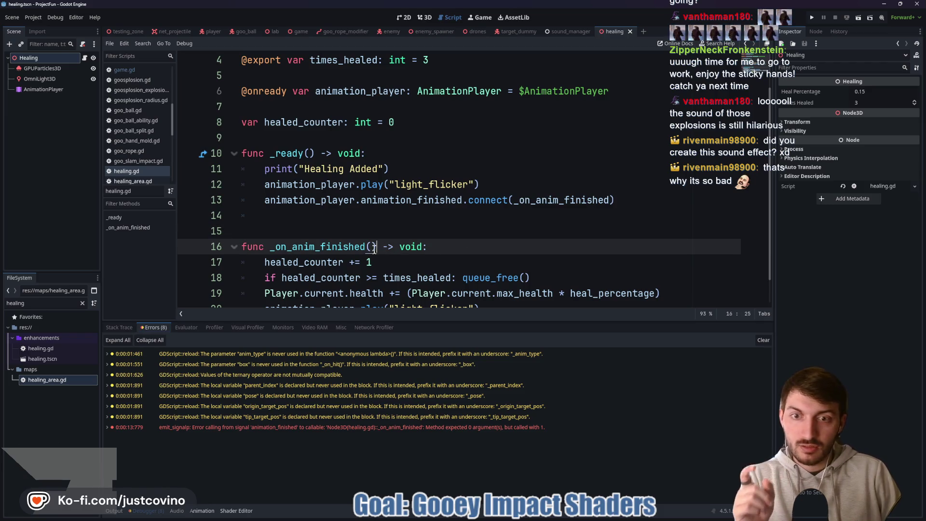
click(513, 200)
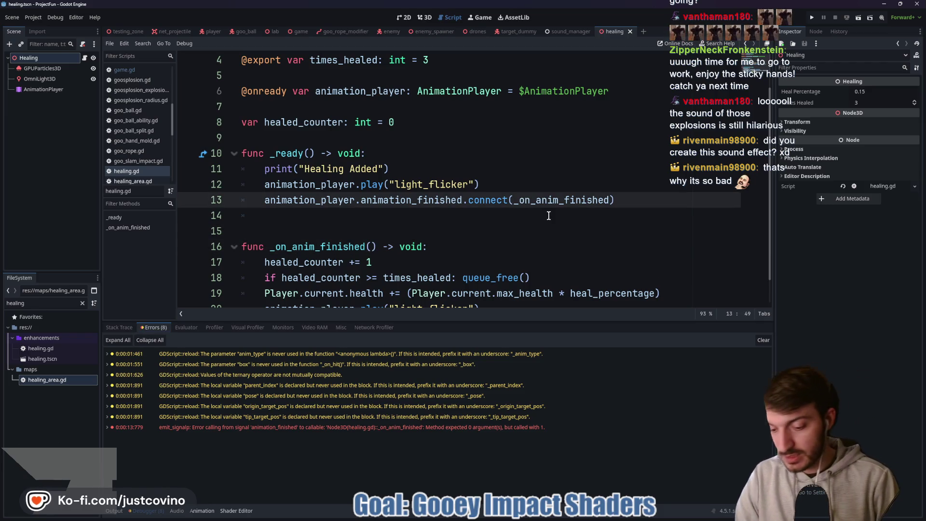
text(func():)
click(659, 200)
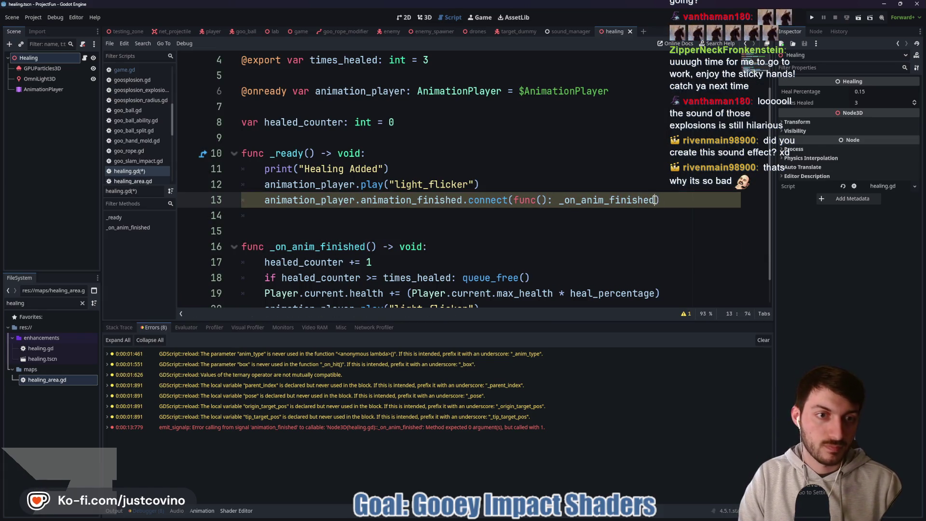
text(()
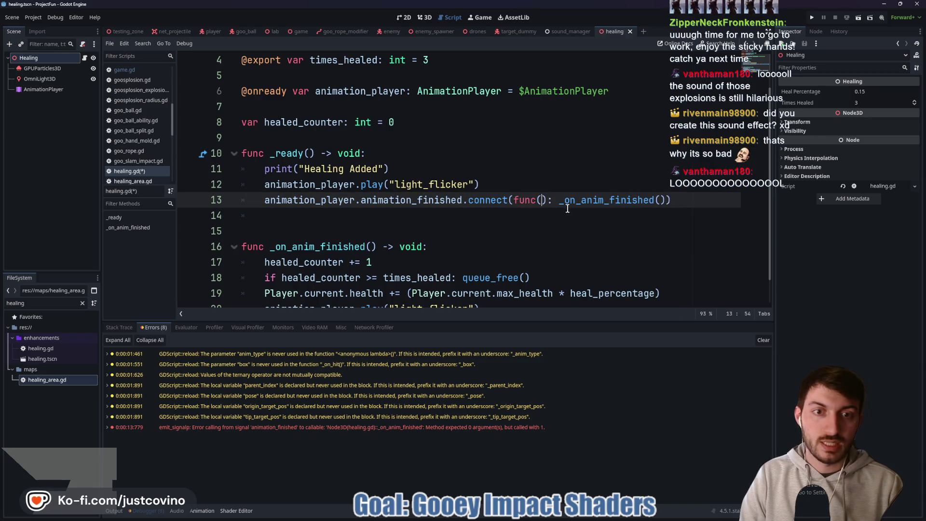
text(_trash: S)
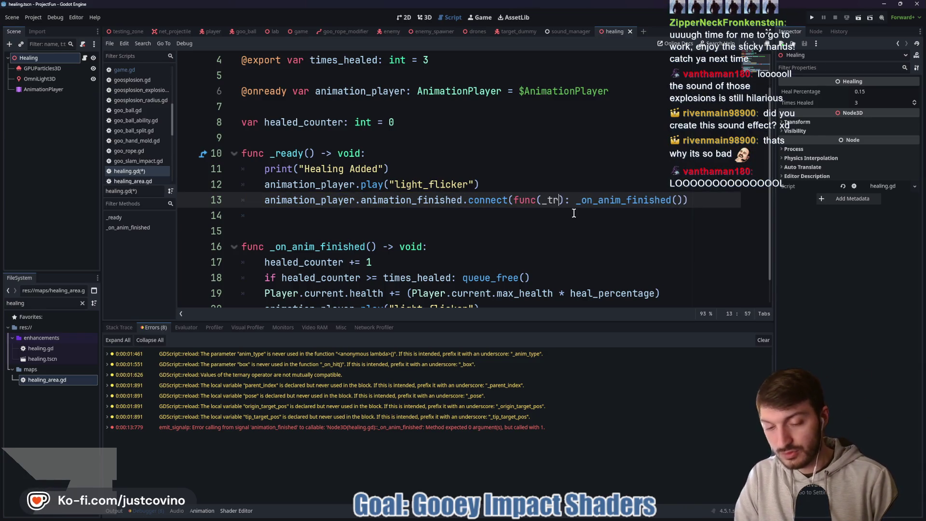
text(tring)
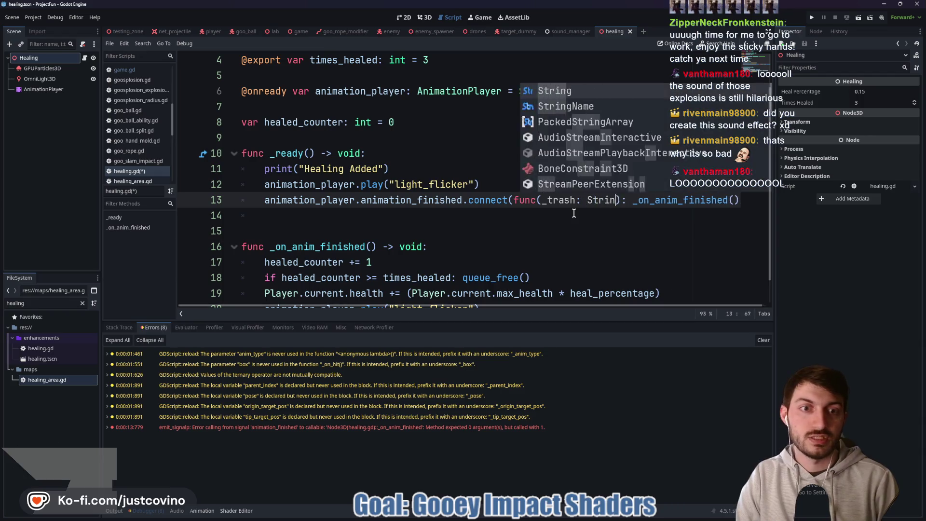
click(516, 224)
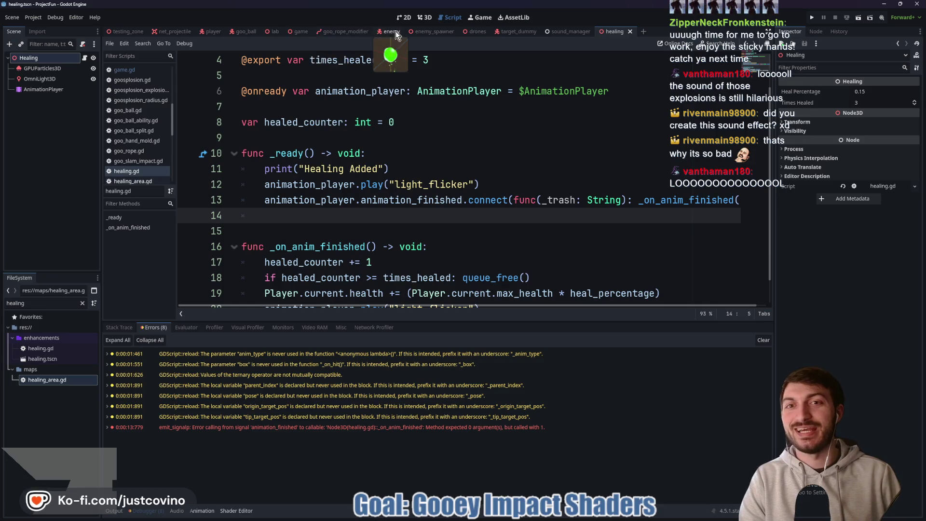
click(304, 32)
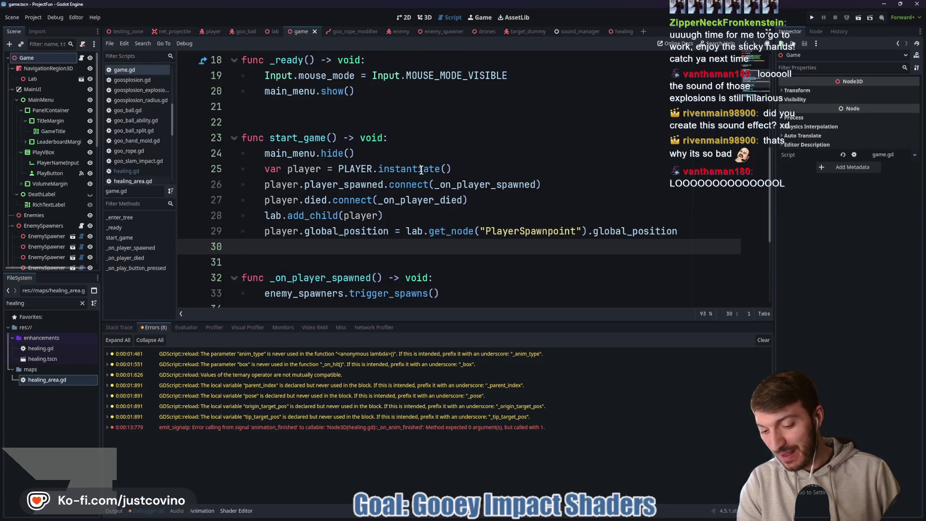
- Run the project, start playing from the main menu, then stop the game
key(F5)
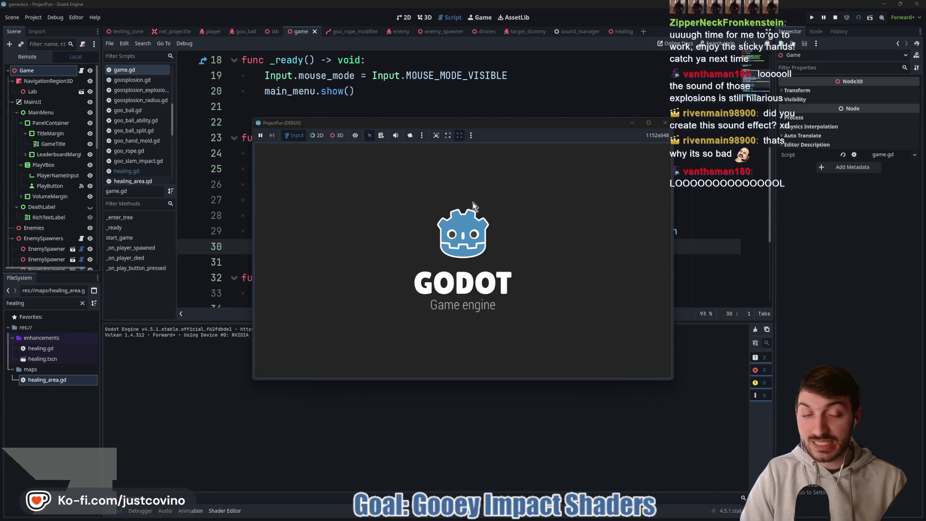
click(361, 258)
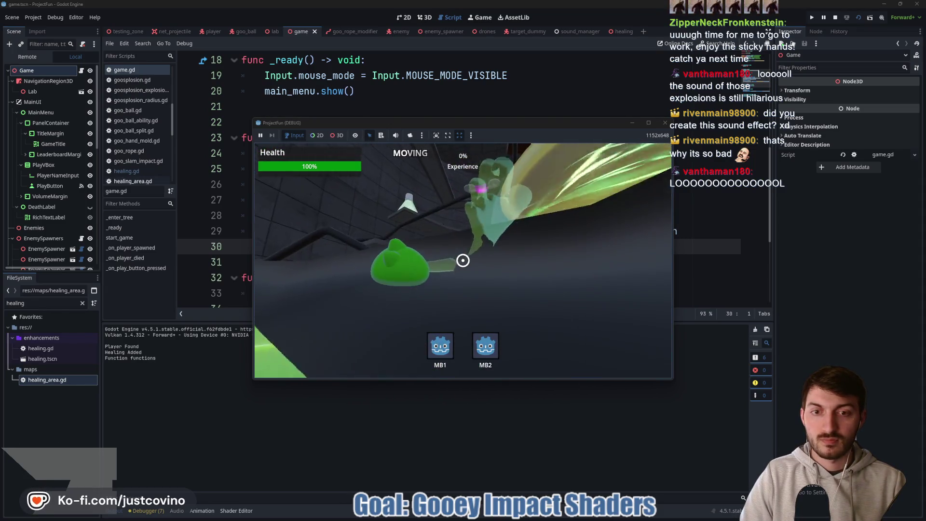
key(F8)
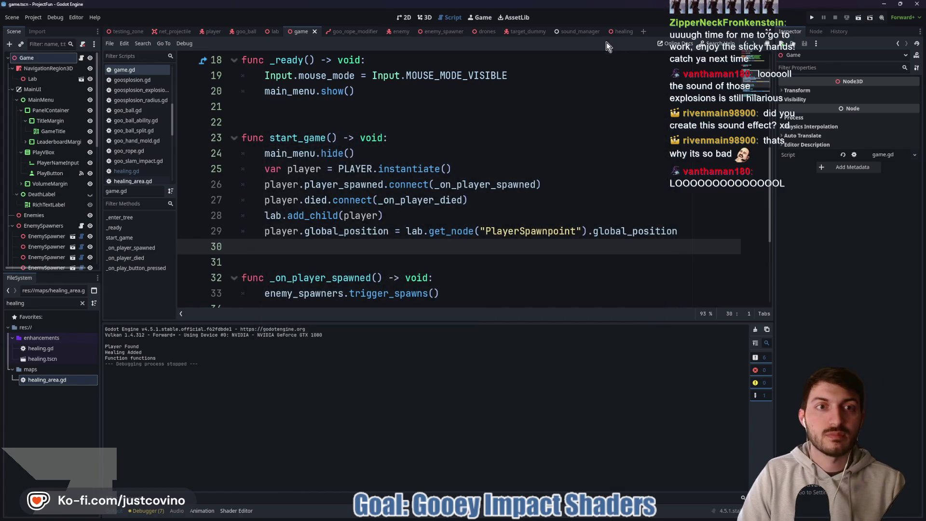
click(621, 32)
- On line 11 of healing_area.gd, set heal.global_position to Player.current.hit_marker.global_position, and save
scroll(417, 237, down, 1)
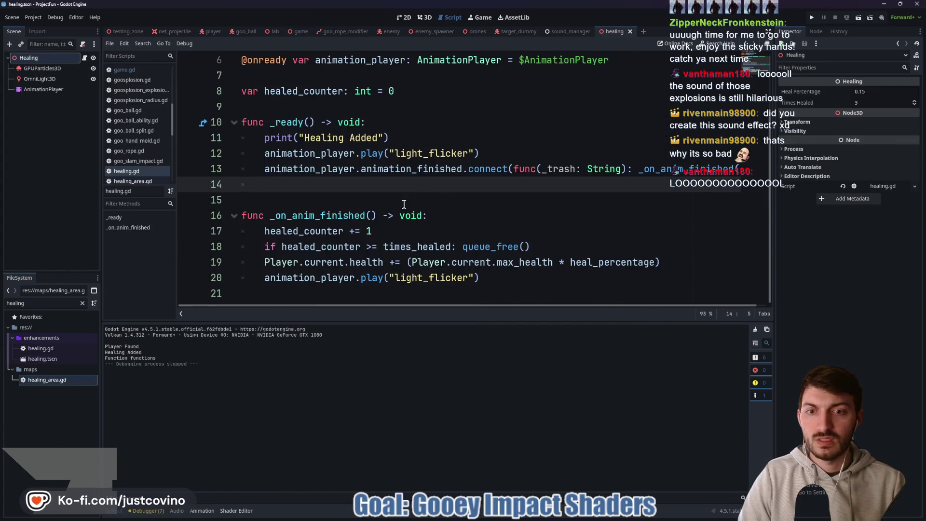
click(275, 31)
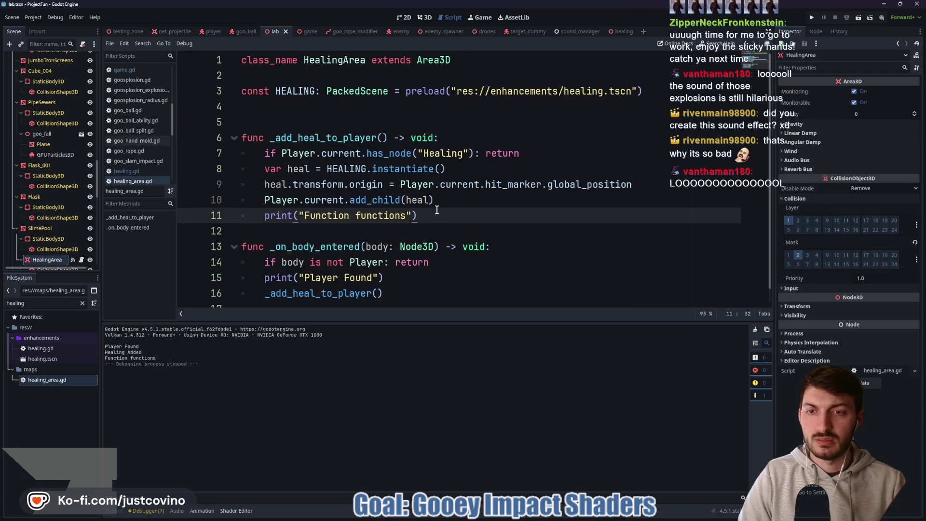
click(455, 199)
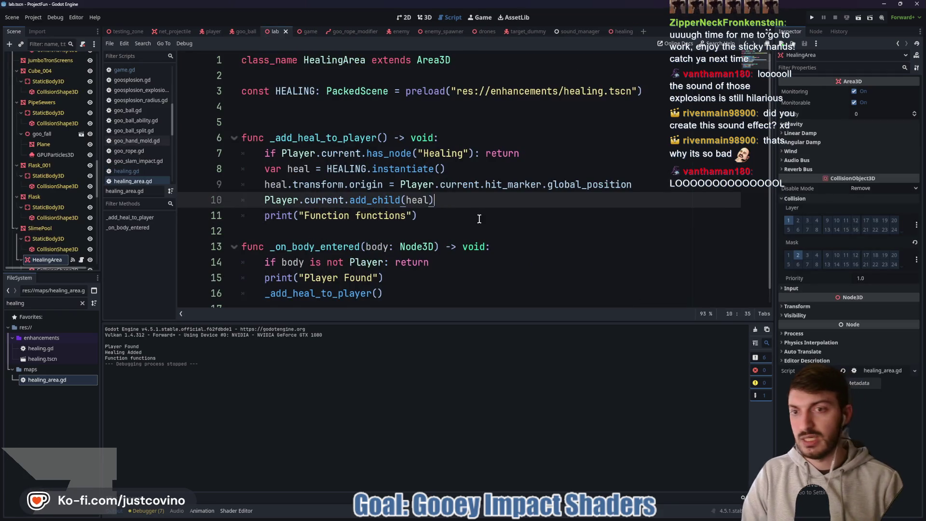
key(Return)
text(al.glova)
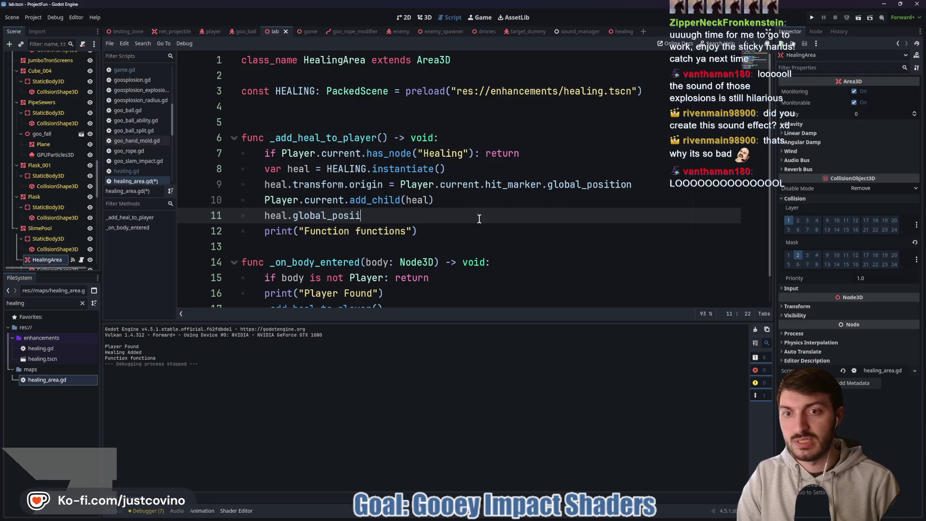
text(n = )
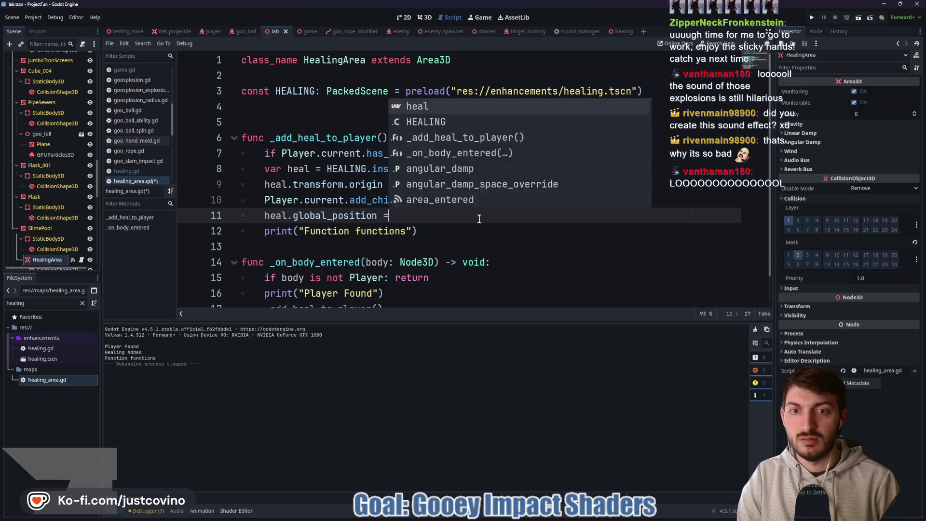
text(Player.current.)
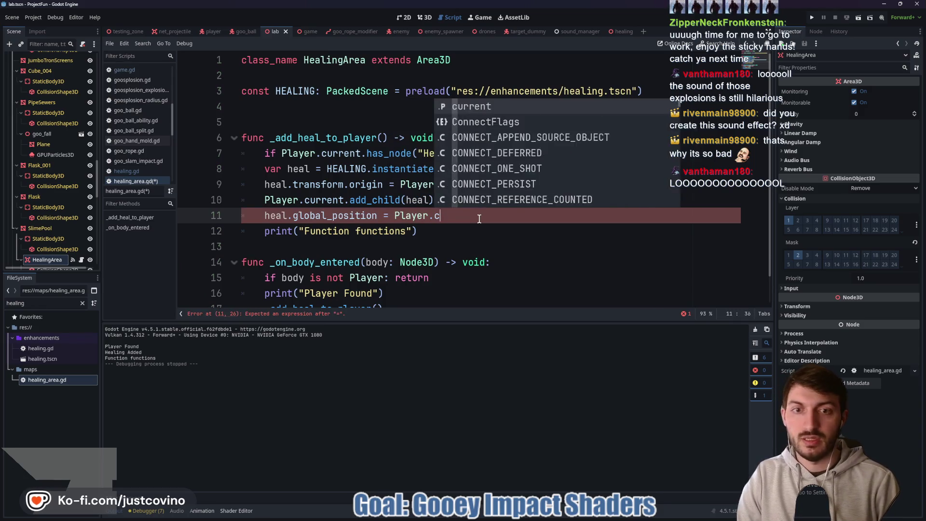
text(hit_marker.g)
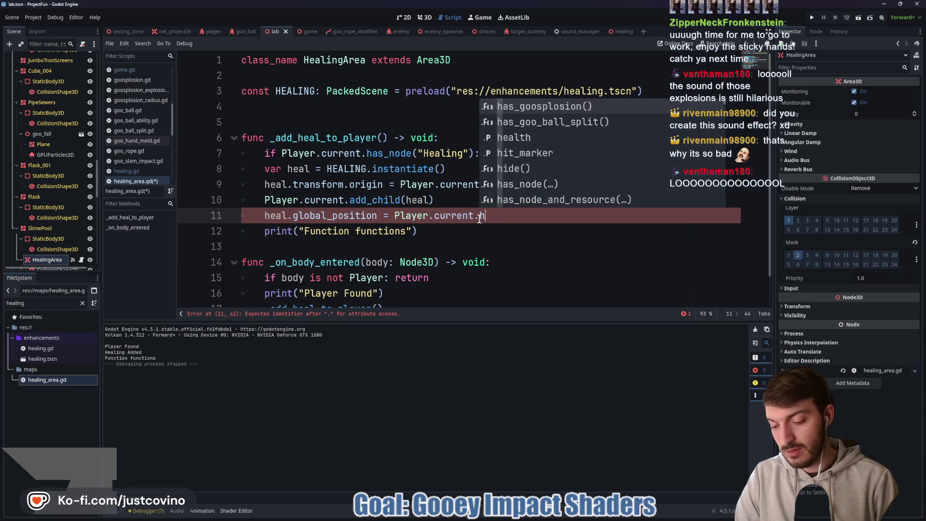
text(lobal)
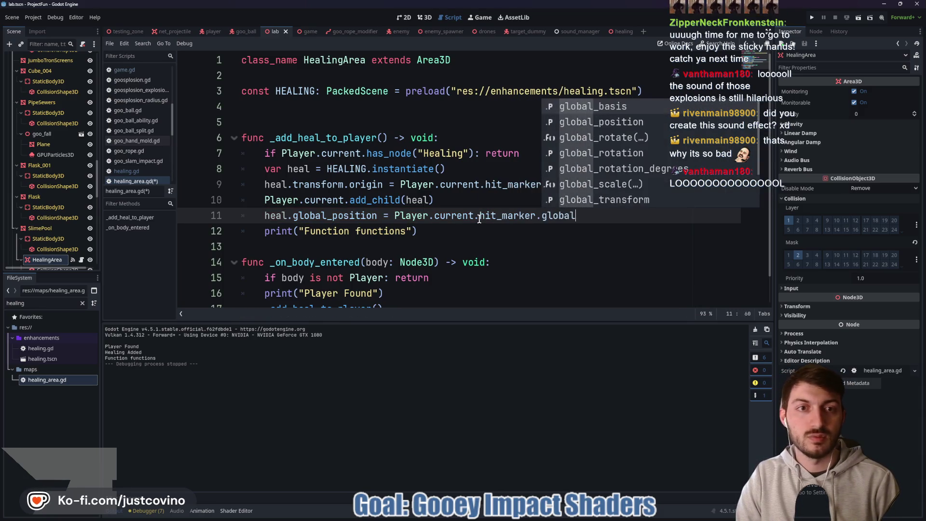
key(Down)
key(Return)
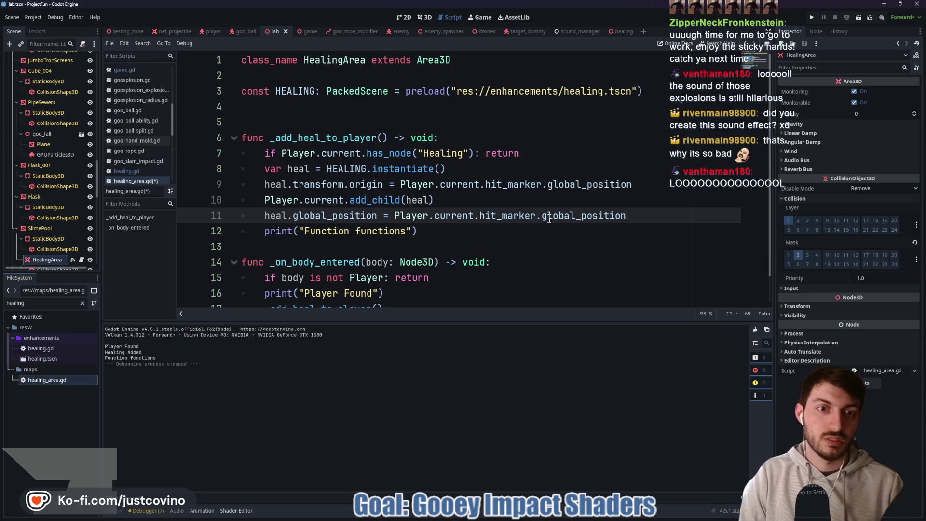
key(ctrl+s)
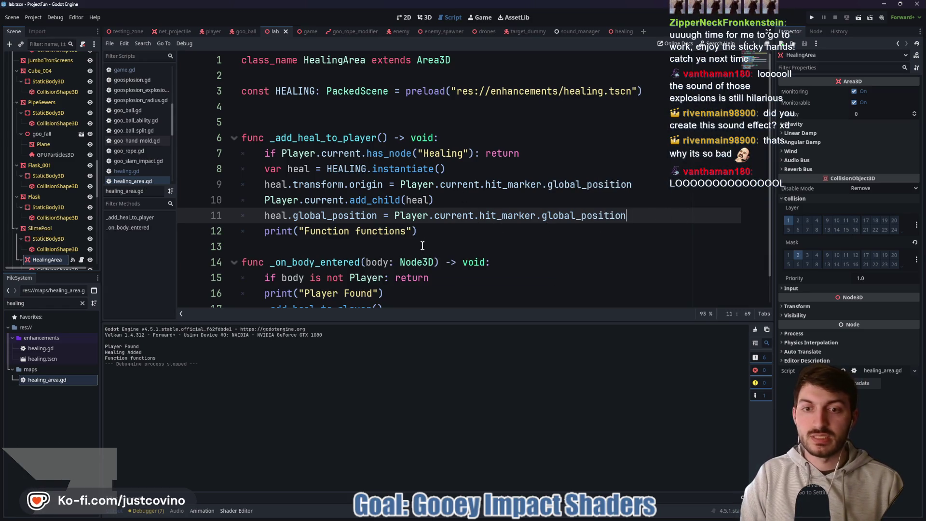
- Run the game, start playing, fire goo three times to test healing, then stop
click(307, 31)
key(F6)
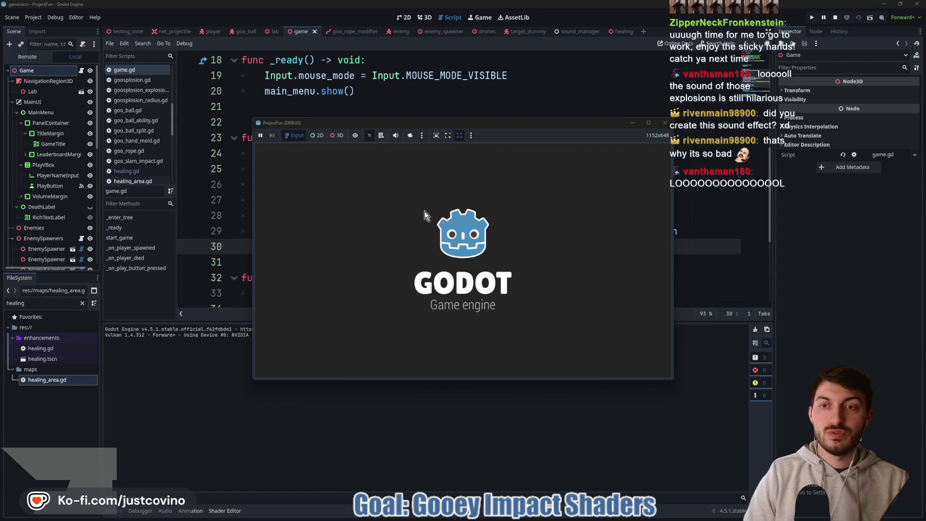
click(361, 258)
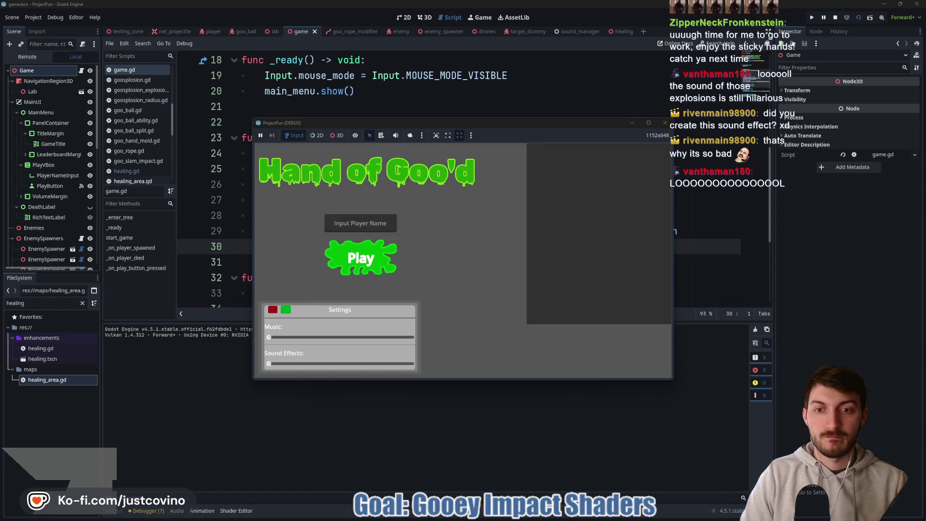
click(463, 260)
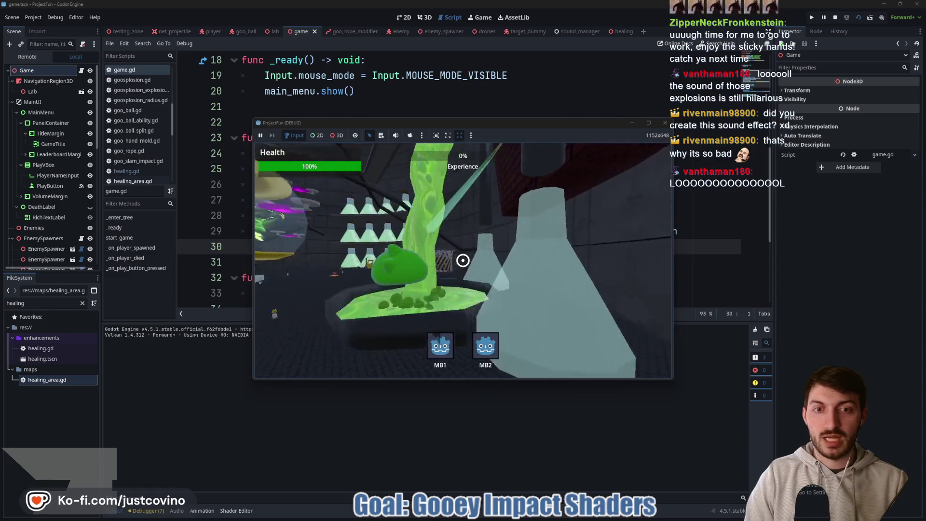
click(462, 261)
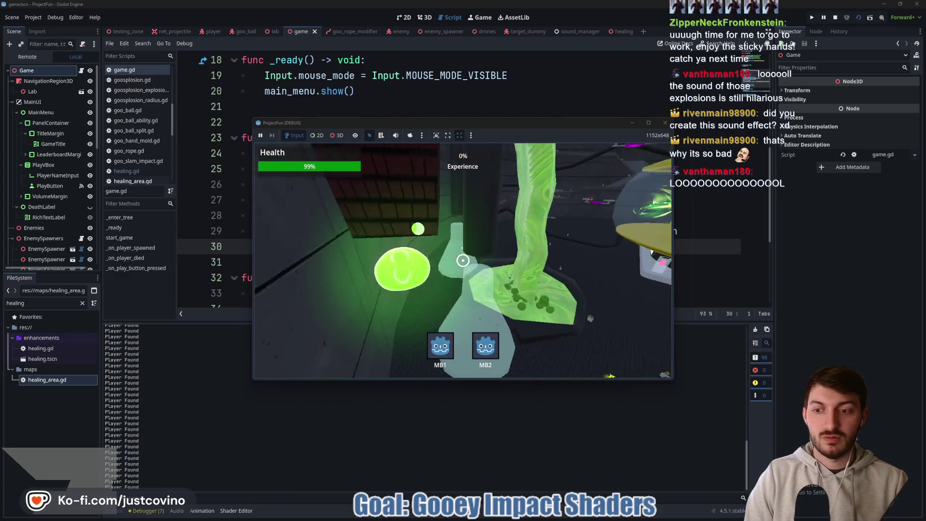
click(463, 260)
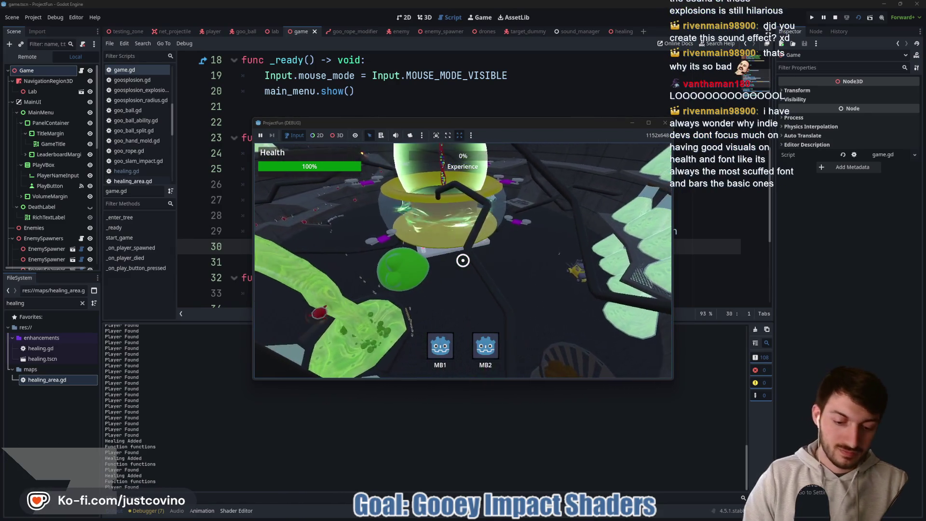
key(F8)
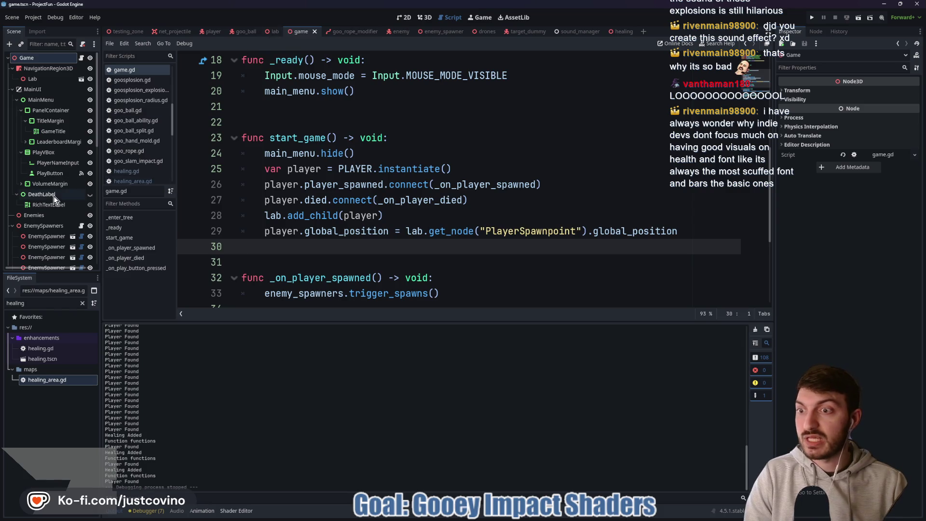
- Untick collision layer 1 on HealingArea, save the lab scene, and switch to the 3D view
click(275, 33)
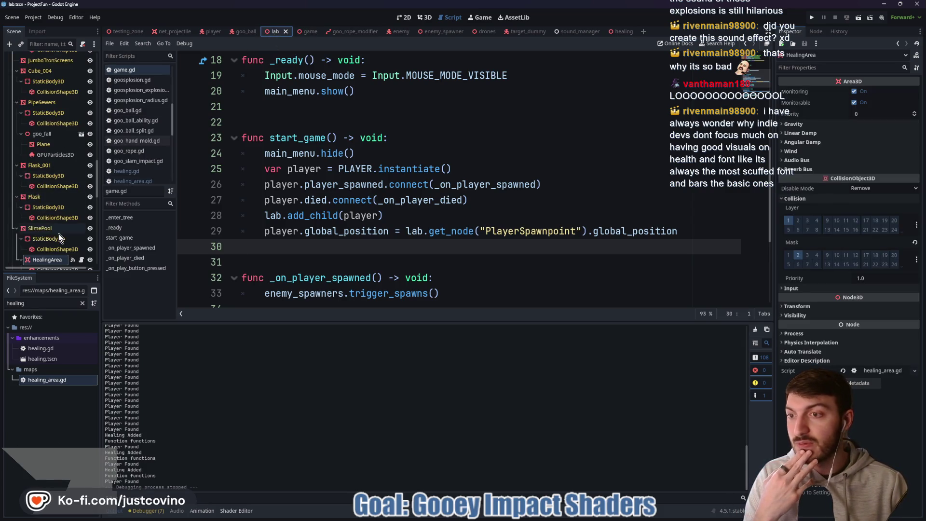
scroll(51, 210, down, 3)
click(792, 219)
click(443, 222)
key(ctrl+s)
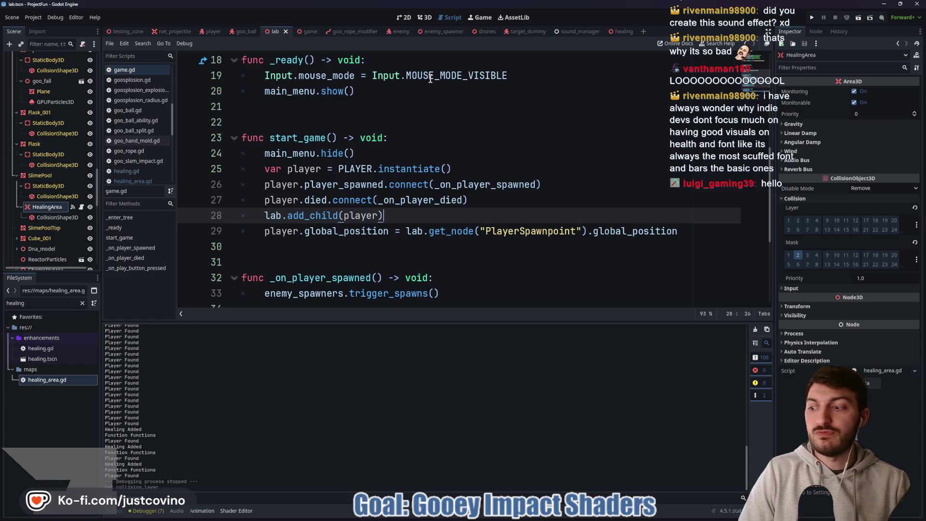
click(426, 18)
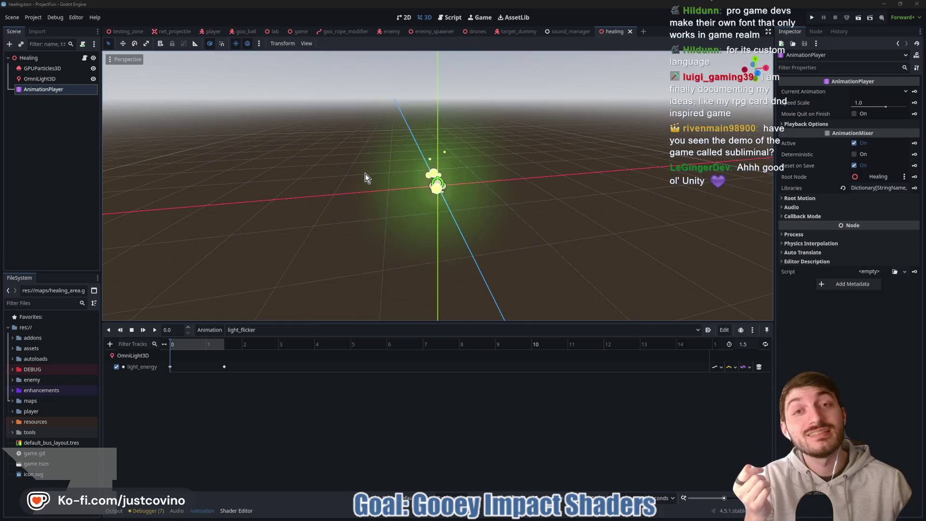
drag(366, 173, 371, 169)
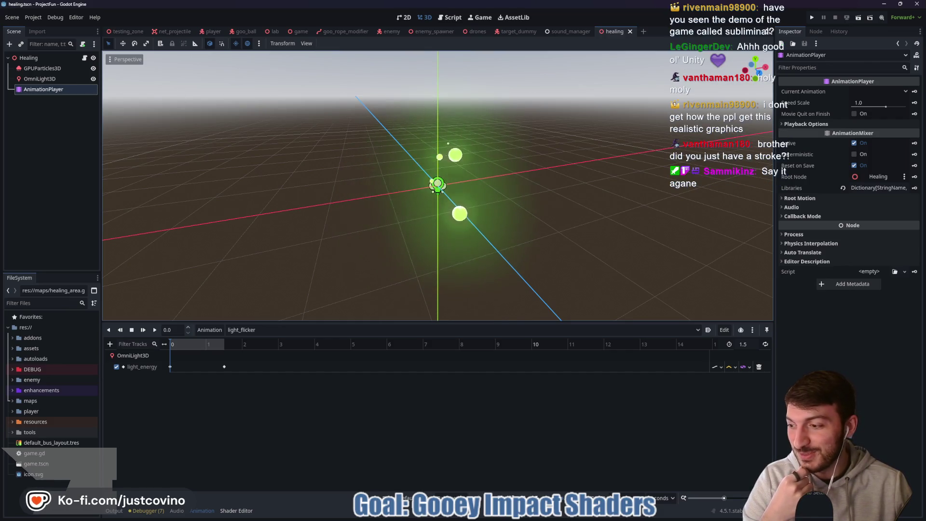
key(alt+Tab)
drag(319, 89, 322, 87)
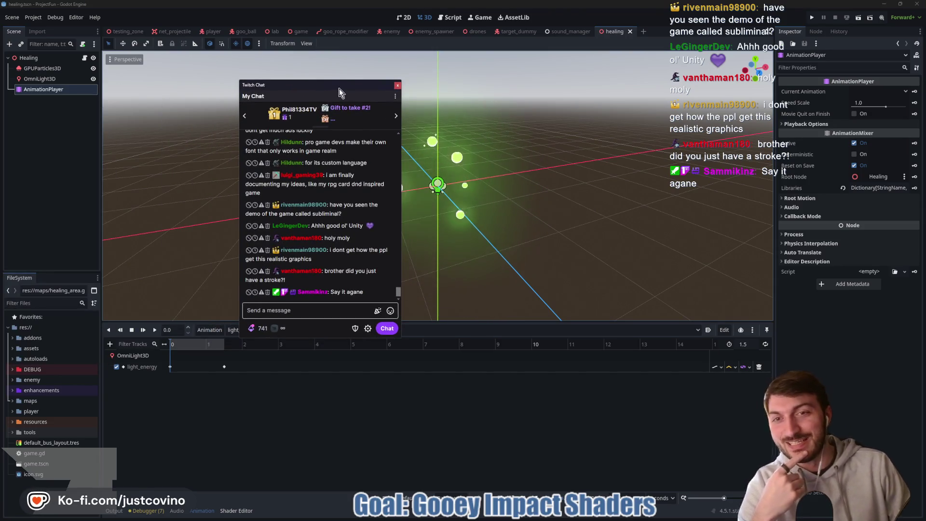
mouse_move(309, 85)
mouse_down()
mouse_move(136, 73)
mouse_move(3, 136)
mouse_up()
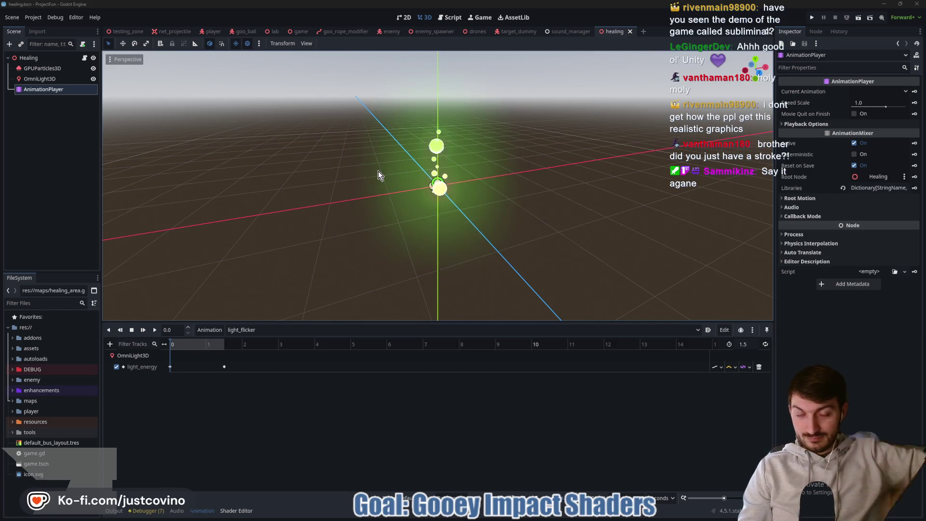
- Inspect the healing particles from several angles, saving the healing scene repeatedly
drag(377, 211, 355, 204)
key(ctrl+s)
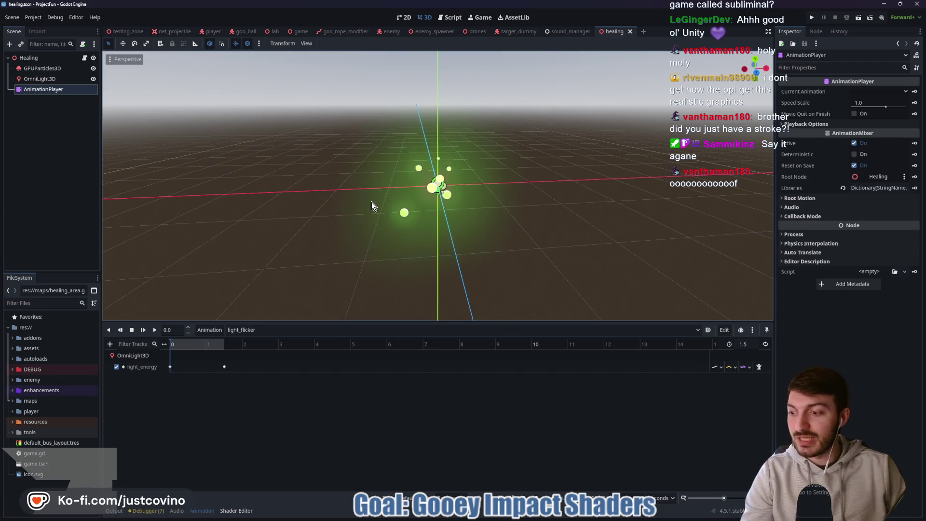
drag(370, 195, 399, 199)
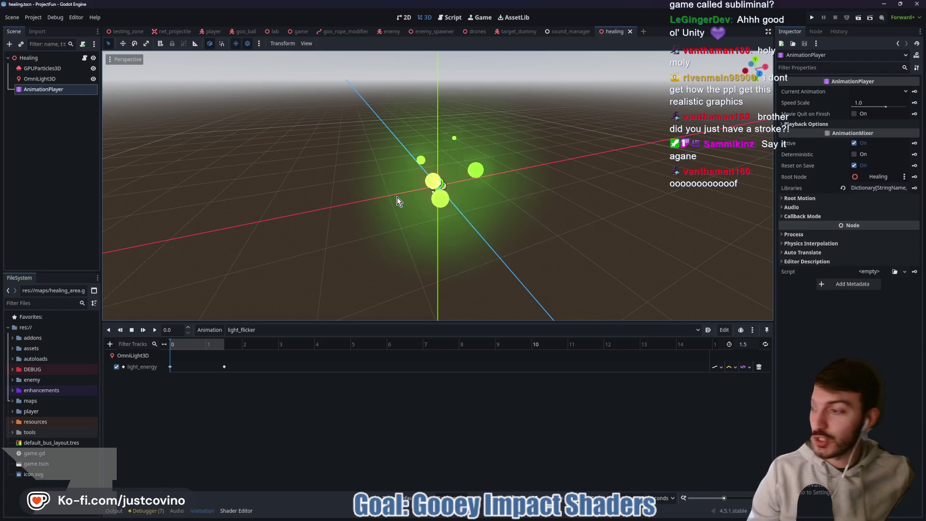
drag(311, 118, 322, 117)
key(ctrl+s)
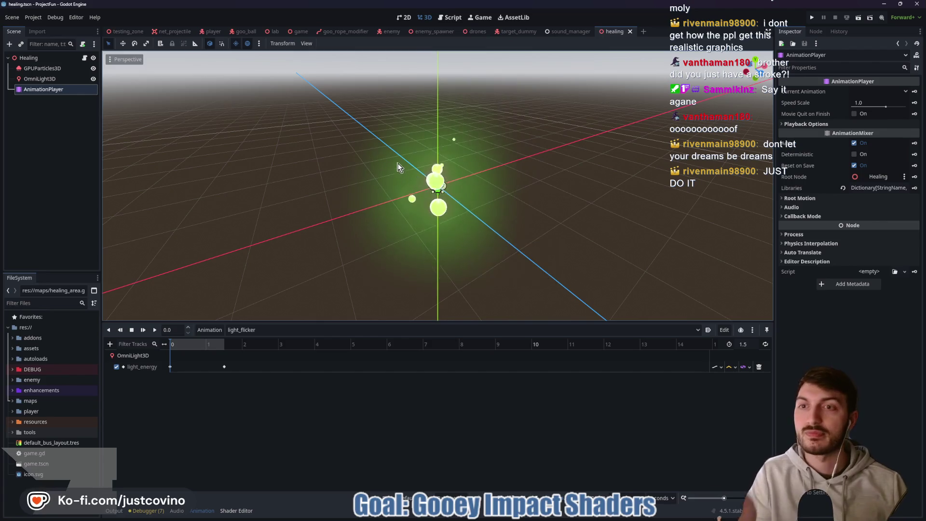
mouse_move(295, 38)
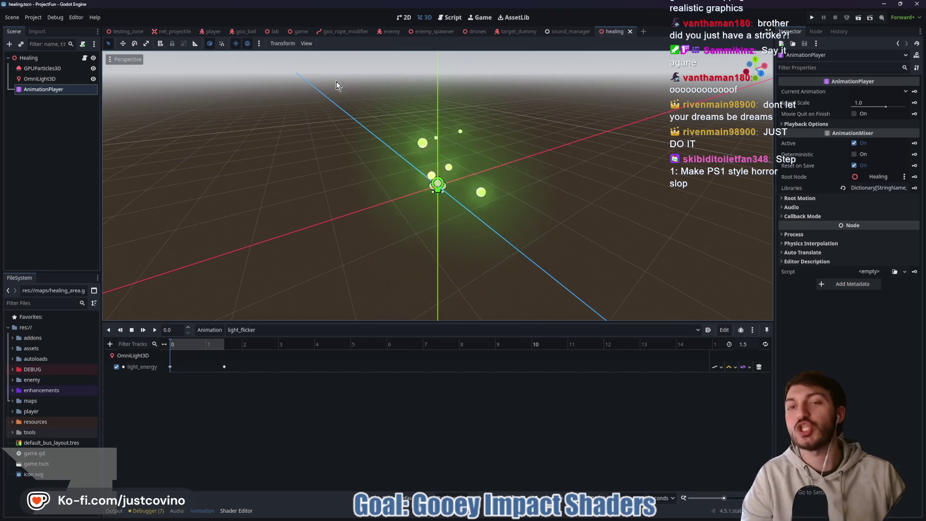
drag(374, 146, 370, 159)
key(ctrl+s)
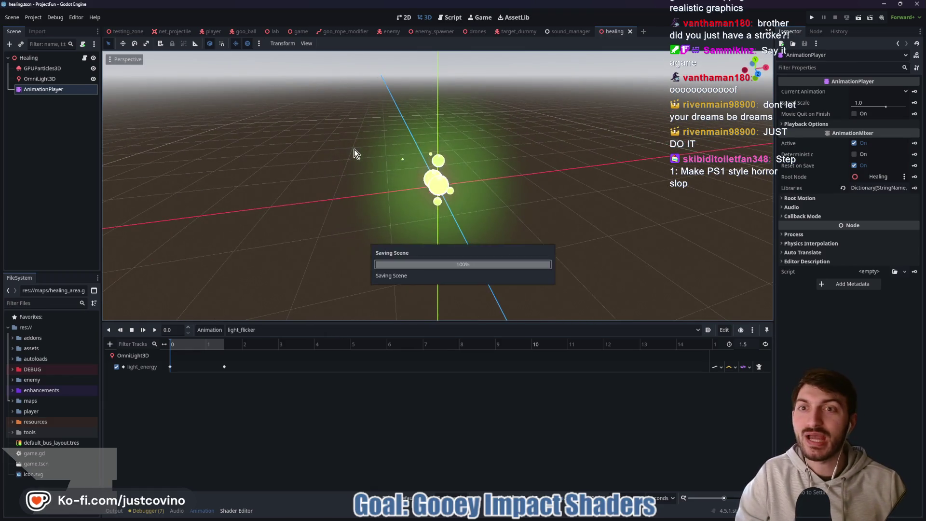
- Switch to the game scene, move closer to the goo column, then bring up the Notion TODO board
click(299, 31)
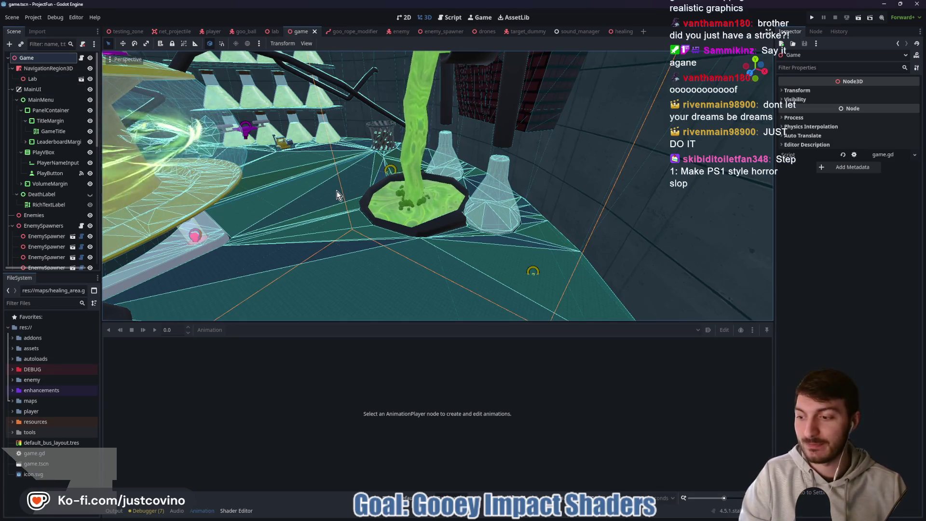
mouse_move(337, 190)
mouse_down()
mouse_move(336, 171)
mouse_move(297, 167)
mouse_up()
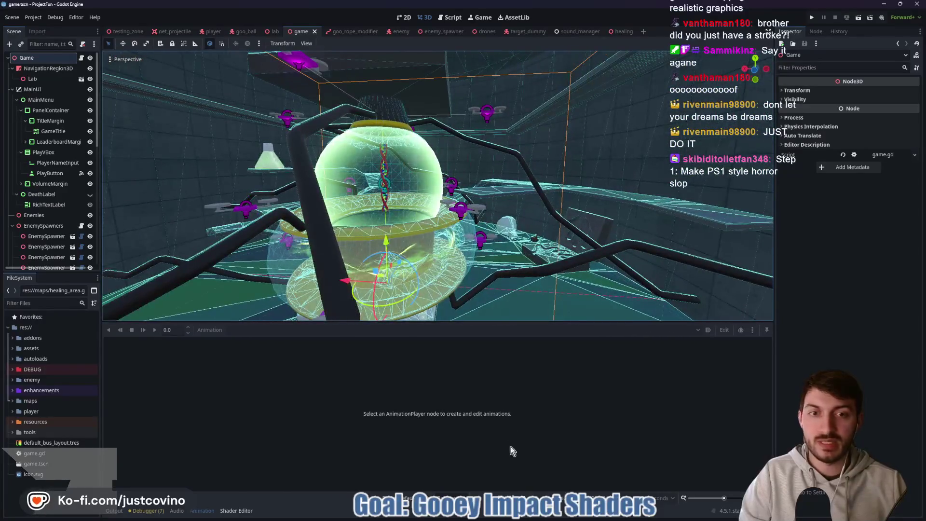
key(alt+Tab)
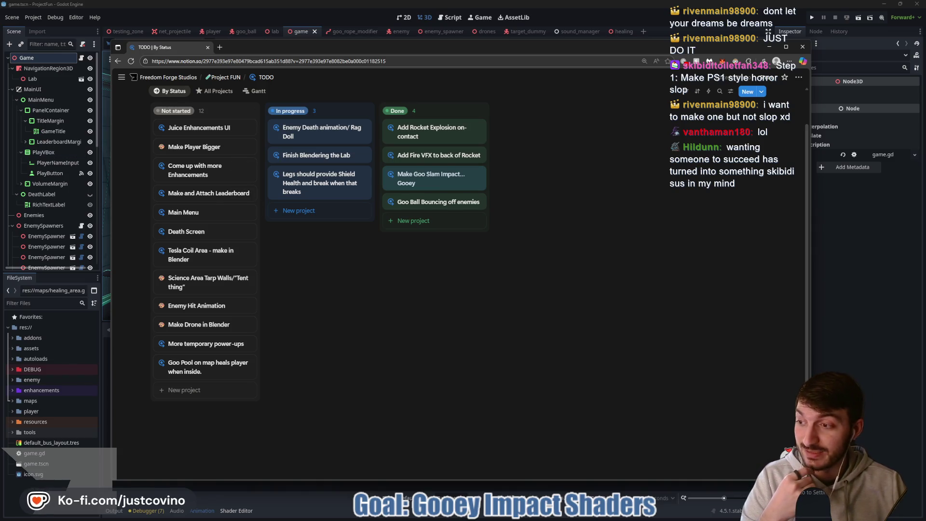
key(alt+Tab)
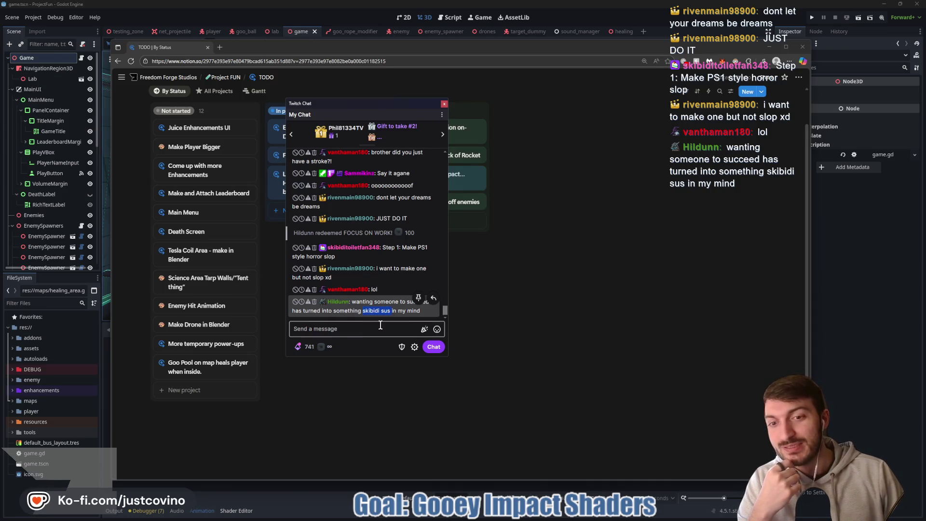
click(511, 291)
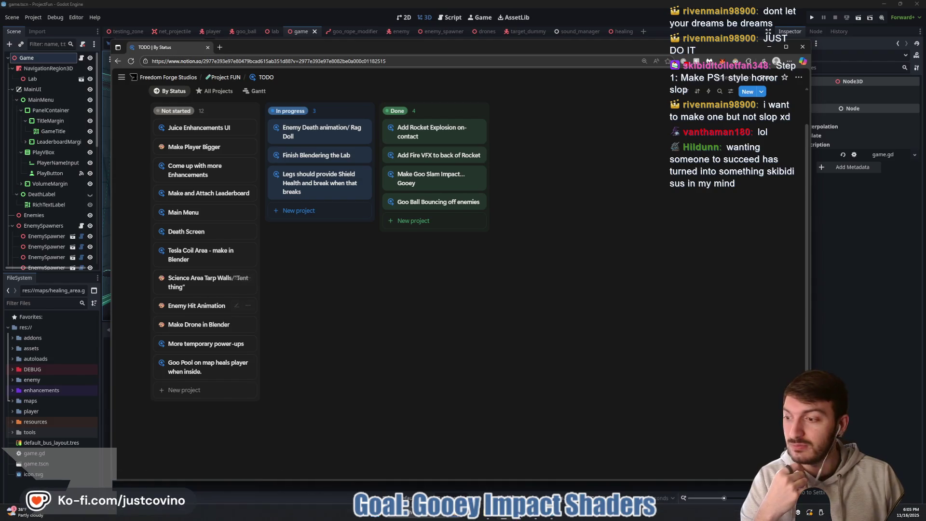
key(alt+Tab)
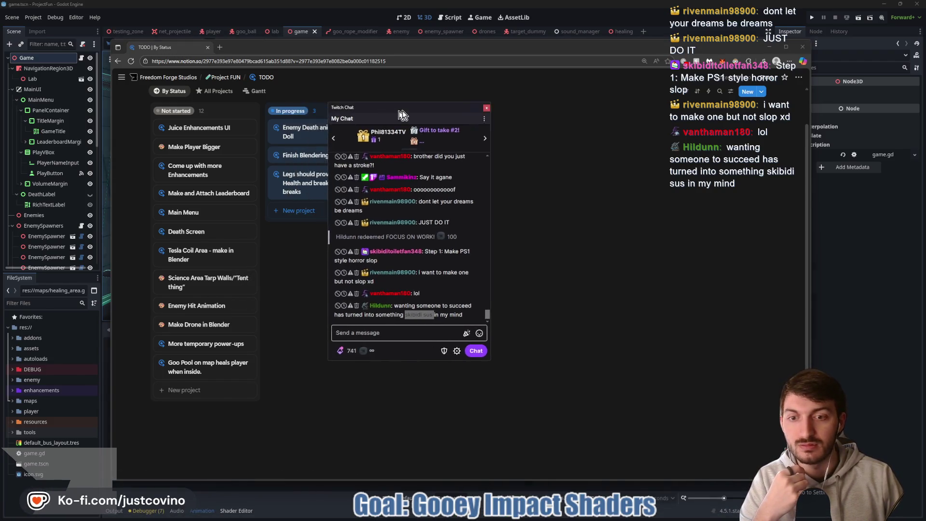
key(alt+Tab)
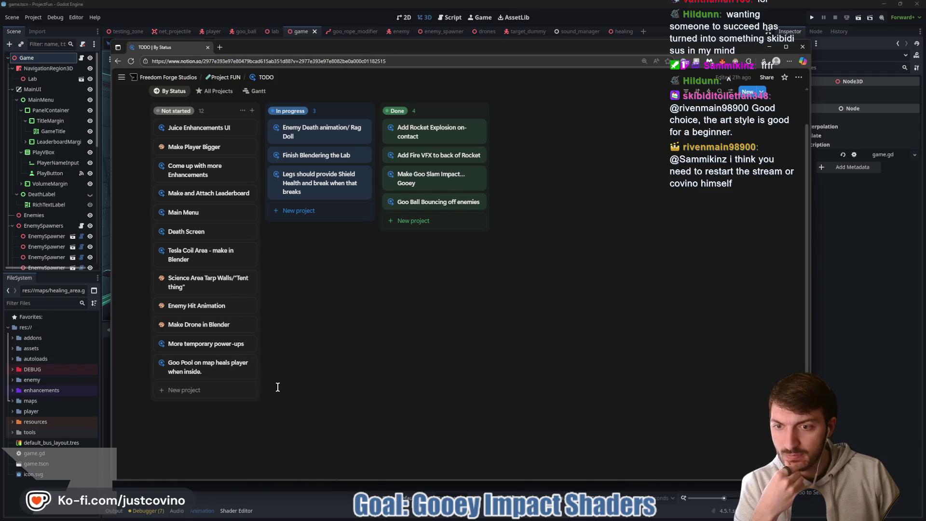
- Drag the Goo Pool healing and Legs shield-health cards into Done, then return to Godot's game view
mouse_move(217, 371)
mouse_down()
mouse_move(434, 205)
mouse_move(415, 240)
mouse_up()
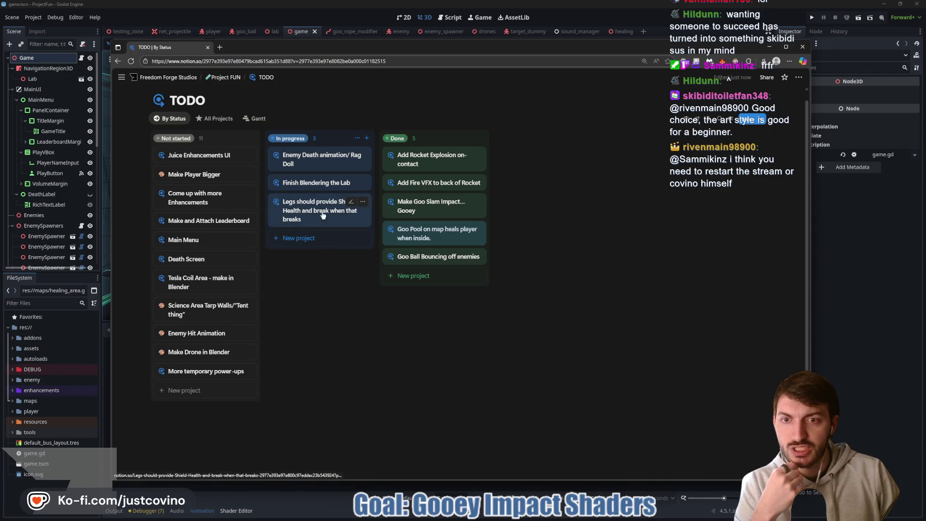
mouse_move(305, 215)
mouse_down()
mouse_move(436, 211)
mouse_move(425, 232)
mouse_up()
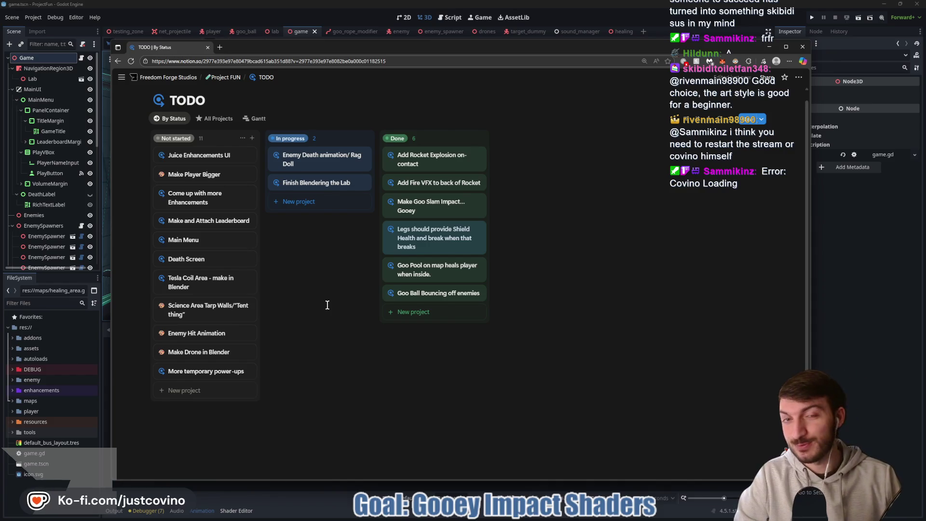
mouse_move(343, 47)
mouse_down()
mouse_move(348, 57)
mouse_move(336, 54)
mouse_up()
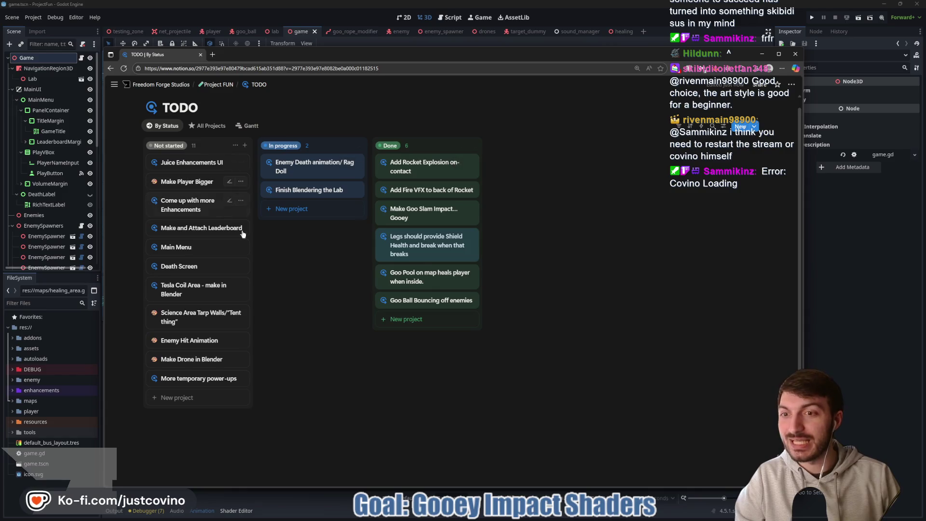
click(884, 285)
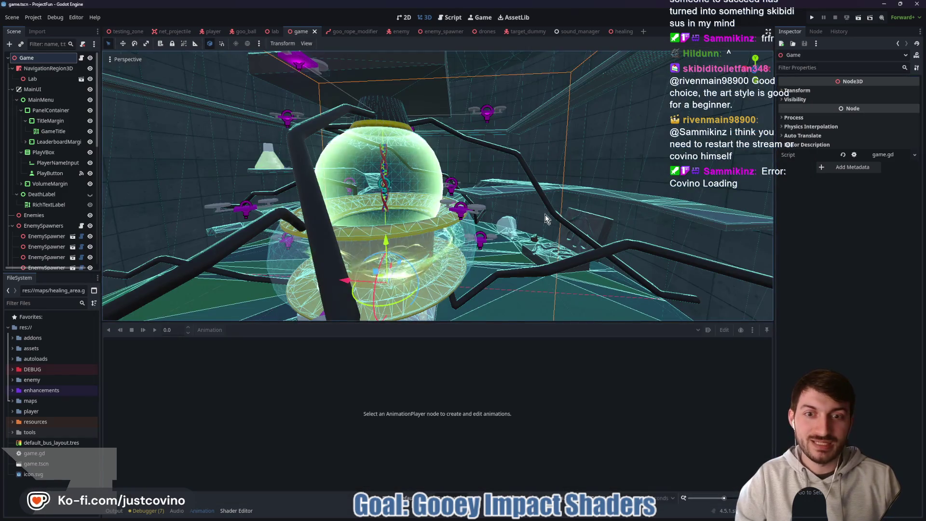
drag(554, 183, 517, 141)
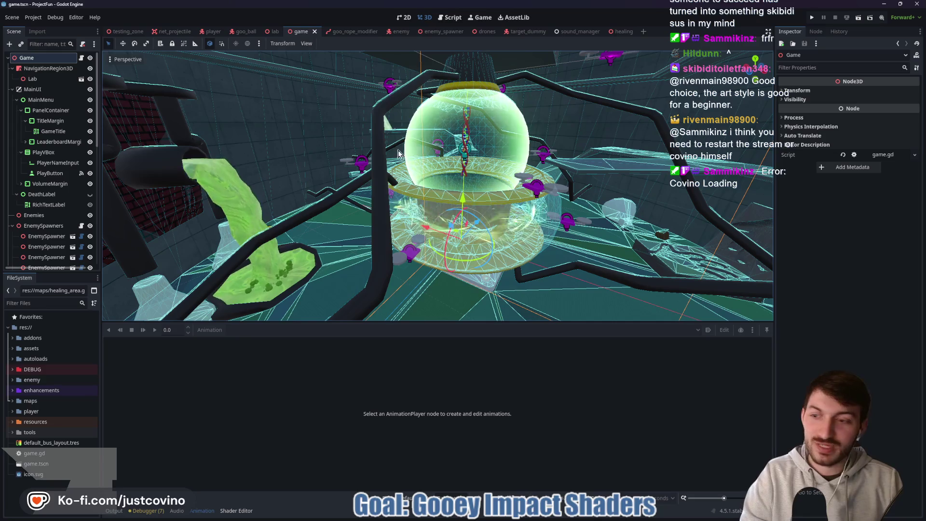